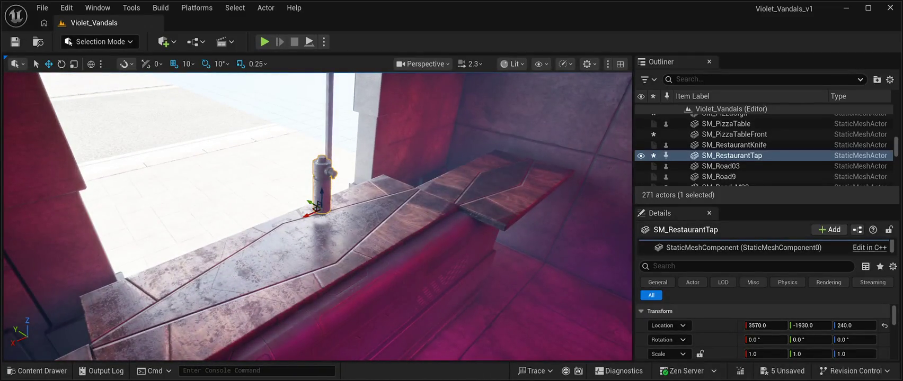
# Step: Slide SM_RestaurantTap along the ledge and add a duplicate, SM_RestaurantTap2, beside it at X 3650
pyautogui.moveTo(310, 202)
pyautogui.mouseDown()
pyautogui.moveTo(341, 218)
pyautogui.moveTo(233, 249)
pyautogui.moveTo(133, 303)
pyautogui.moveTo(93, 352)
pyautogui.mouseUp()
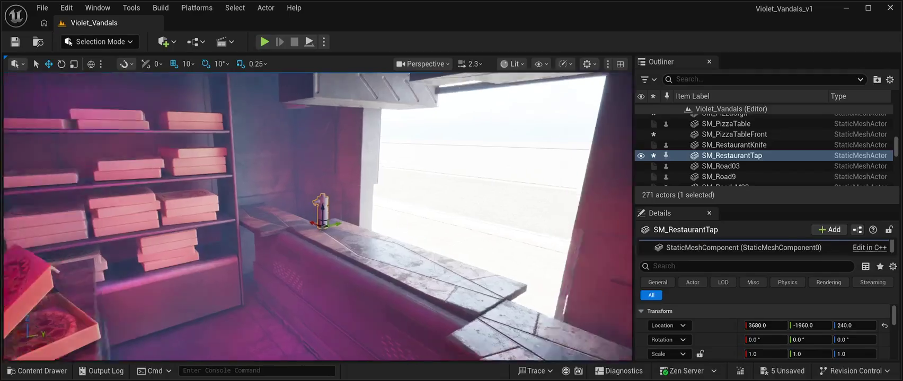
pyautogui.press('f')
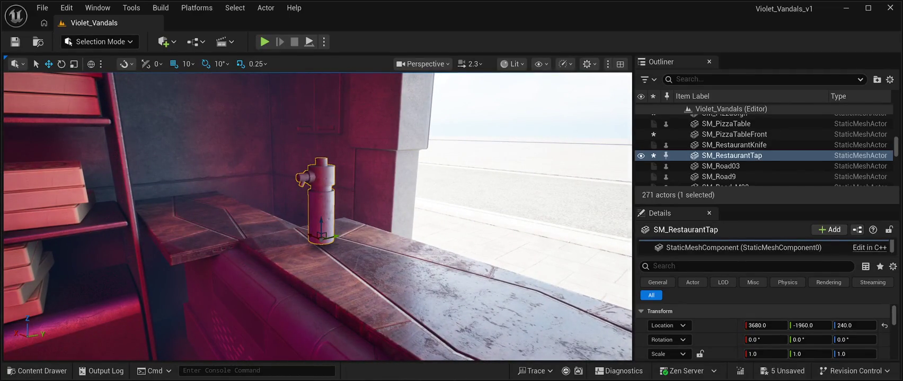
pyautogui.hotkey('ctrl', 'd')
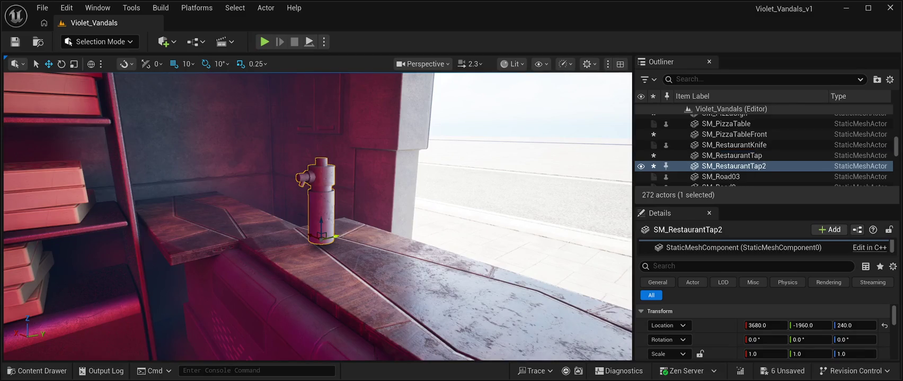
pyautogui.moveTo(309, 234)
pyautogui.mouseDown()
pyautogui.moveTo(344, 245)
pyautogui.moveTo(381, 202)
pyautogui.moveTo(358, 225)
pyautogui.mouseUp()
pyautogui.hotkey('ctrl', 'b')
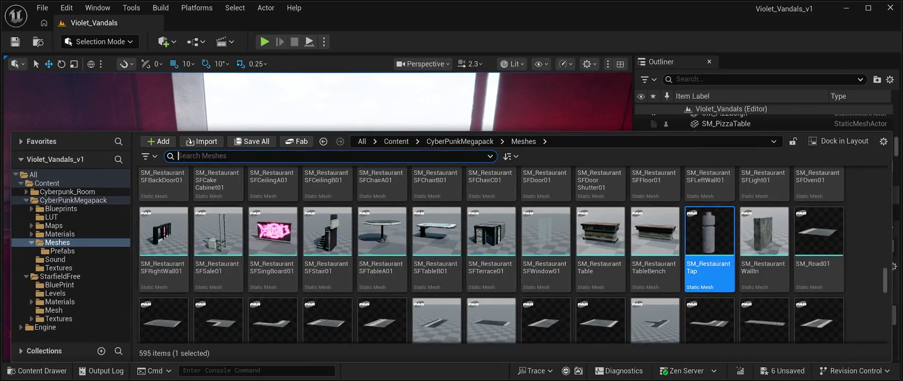
# Step: Place SM_RestaurantCash on the counter beside the taps at 3510, -1960, 234
pyautogui.scroll(-1, 546, 249)
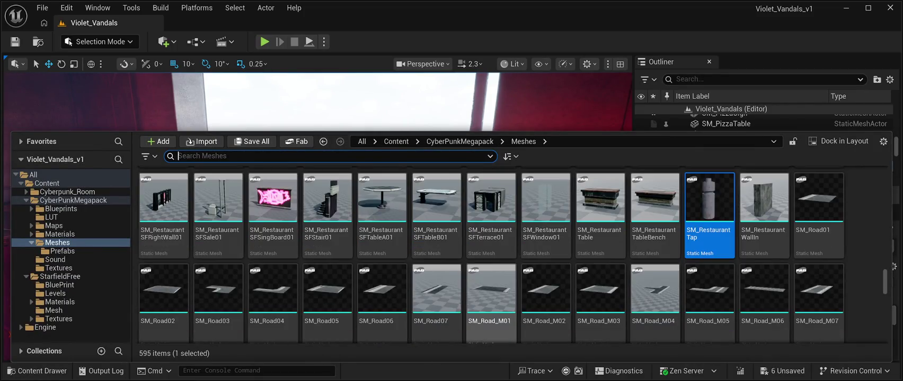
pyautogui.scroll(-2, 492, 255)
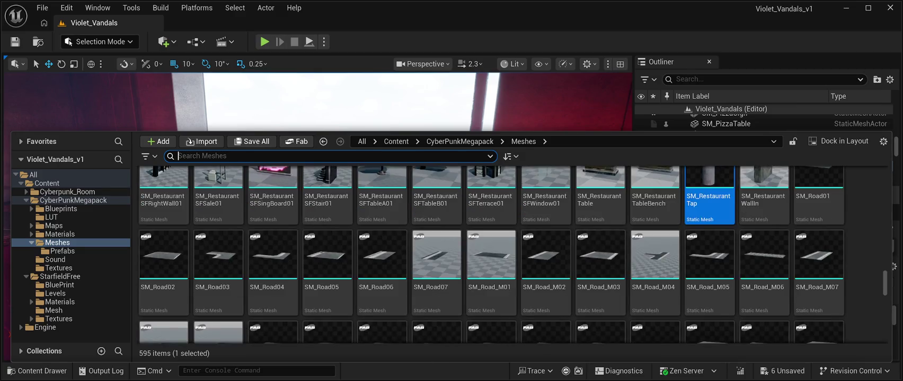
pyautogui.scroll(6, 491, 249)
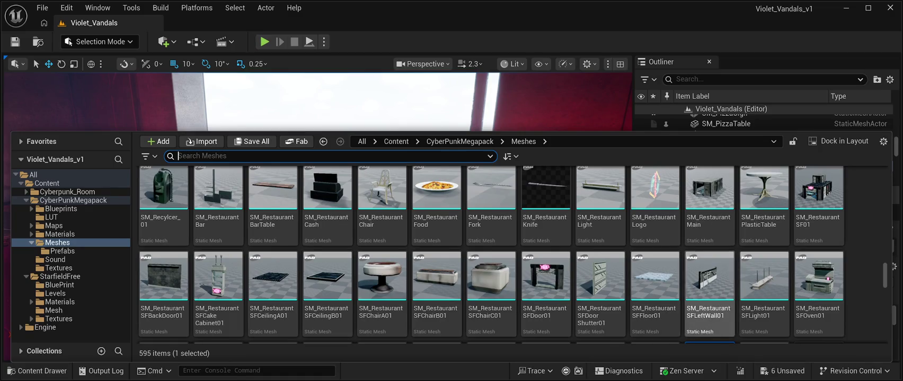
pyautogui.click(327, 201)
pyautogui.hotkey('ctrl', 'space')
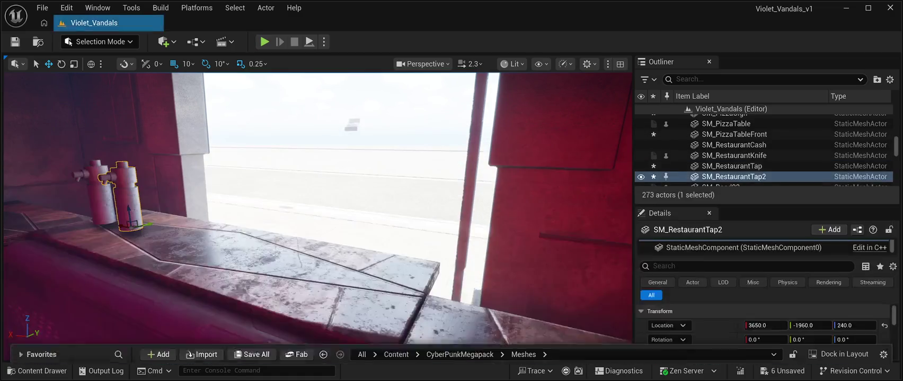
pyautogui.moveTo(247, 230)
pyautogui.mouseDown()
pyautogui.moveTo(328, 249)
pyautogui.moveTo(338, 268)
pyautogui.mouseUp()
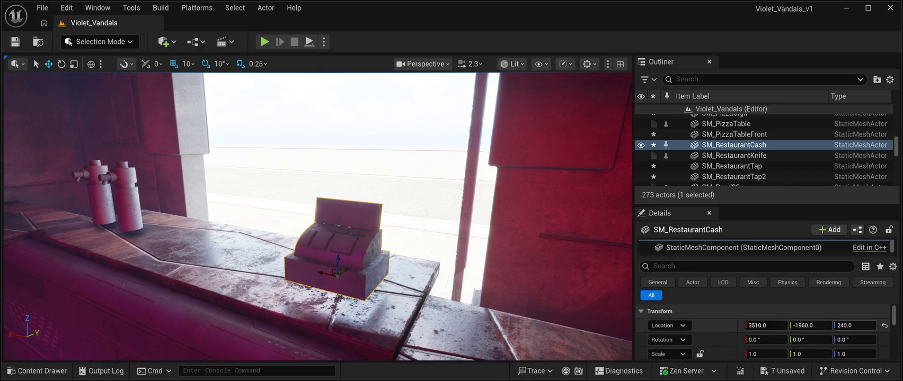
pyautogui.moveTo(854, 326); pyautogui.dragTo(847, 326)
pyautogui.moveTo(317, 212)
pyautogui.mouseDown()
pyautogui.moveTo(320, 228)
pyautogui.moveTo(297, 276)
pyautogui.mouseUp()
pyautogui.moveTo(318, 238); pyautogui.dragTo(265, 212)
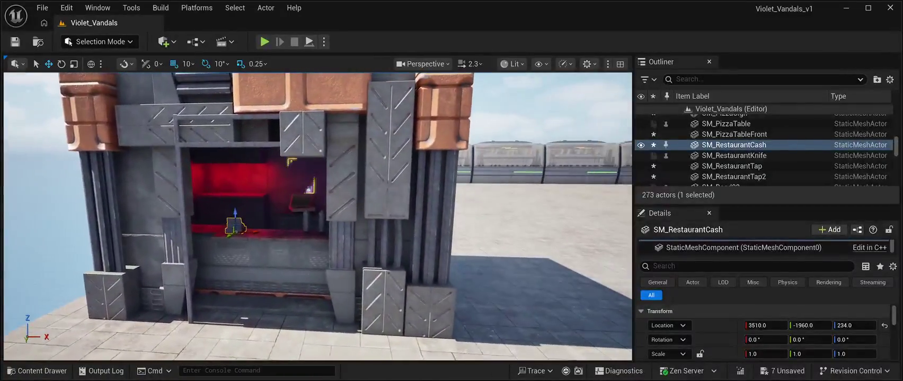
pyautogui.click(557, 106)
# Step: Drag SM_Billboard12, the red PIZZA billboard, from the Meshes folder into the level
pyautogui.moveTo(318, 238); pyautogui.dragTo(379, 222)
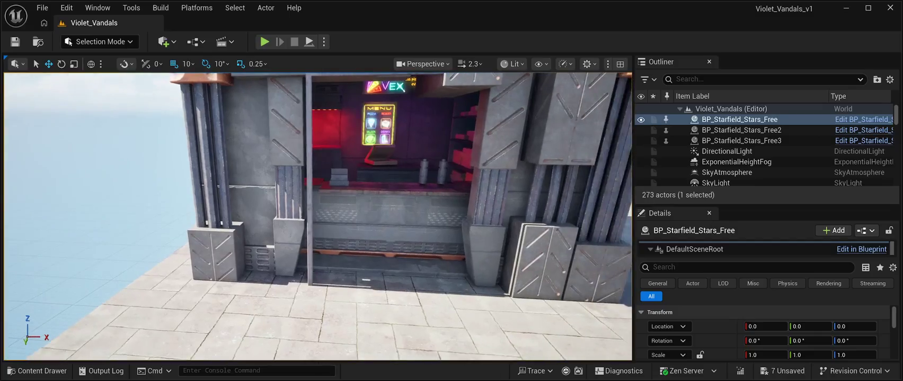
pyautogui.hotkey('ctrl', 'space')
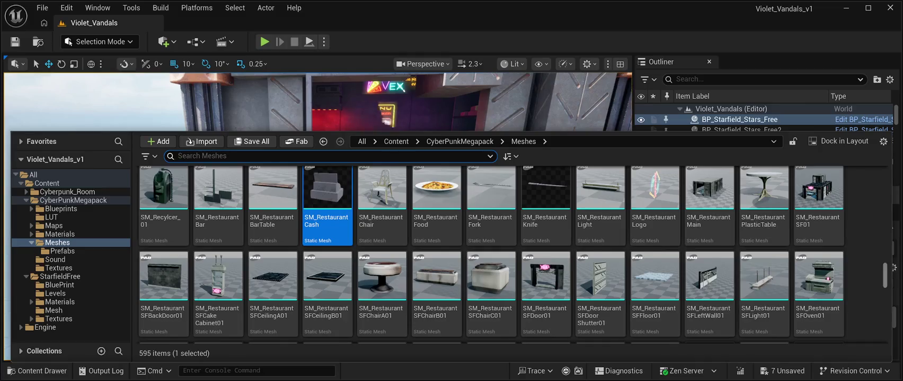
pyautogui.scroll(15, 894, 267)
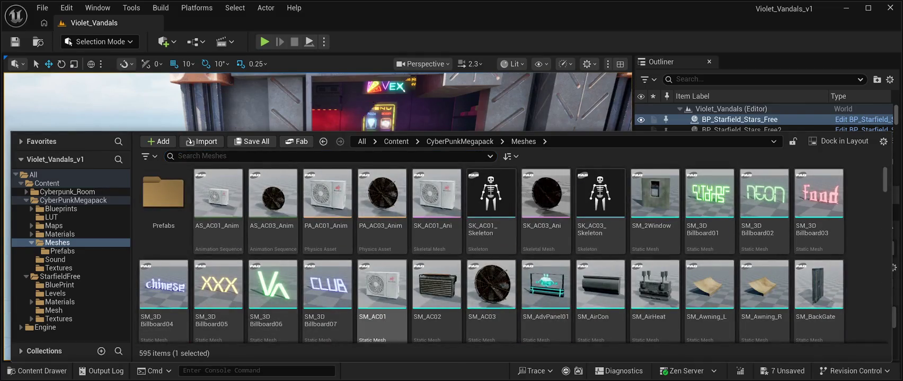
pyautogui.scroll(-3, 894, 267)
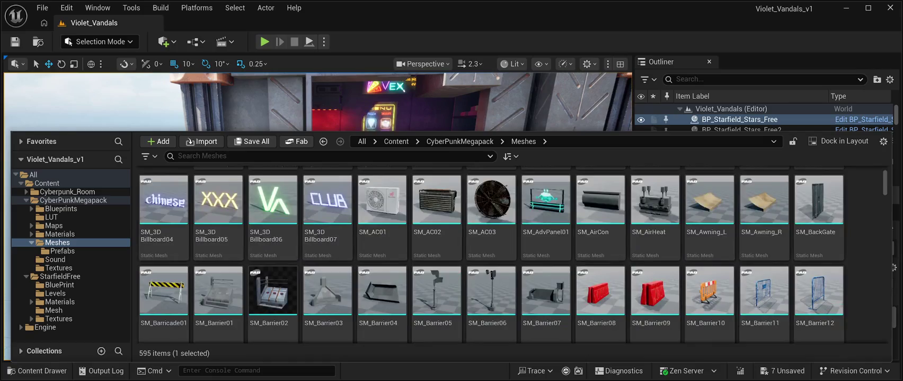
pyautogui.scroll(-6, 600, 222)
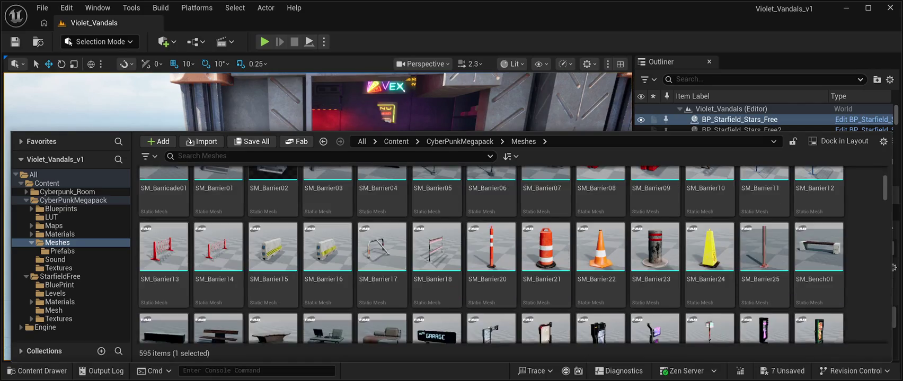
pyautogui.scroll(-5, 763, 223)
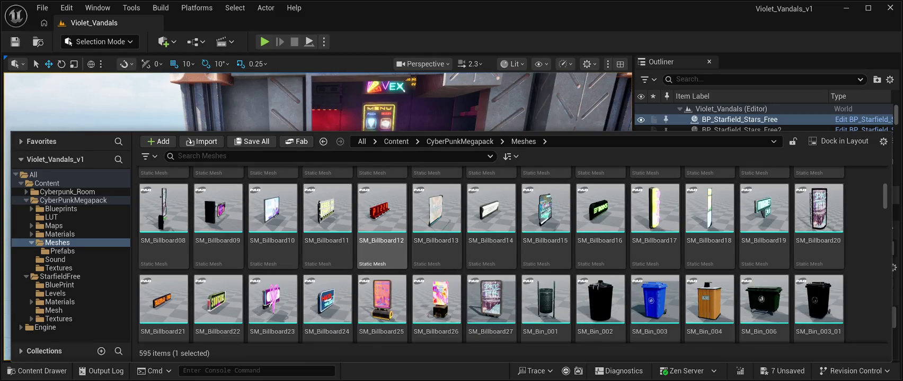
pyautogui.moveTo(382, 211)
pyautogui.mouseDown()
pyautogui.moveTo(318, 143)
pyautogui.moveTo(175, 117)
pyautogui.moveTo(196, 128)
pyautogui.mouseUp()
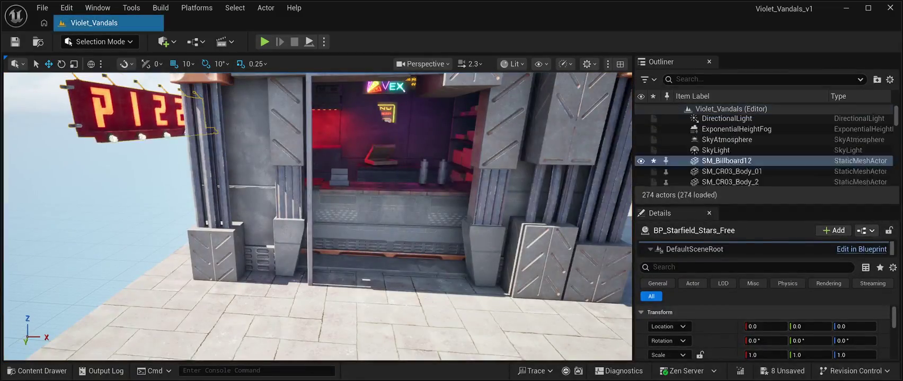
# Step: Rotate SM_Billboard12 to 90° and hang it above the kiosk front at 3330, -1820, 400
pyautogui.scroll(-10, 318, 217)
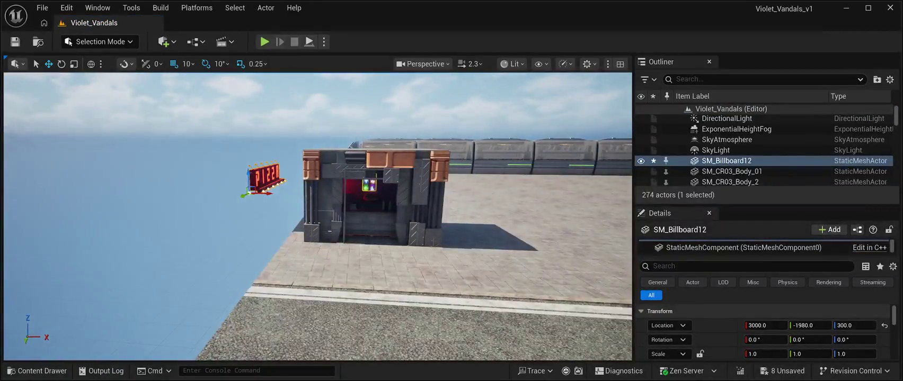
pyautogui.moveTo(243, 195); pyautogui.dragTo(201, 214)
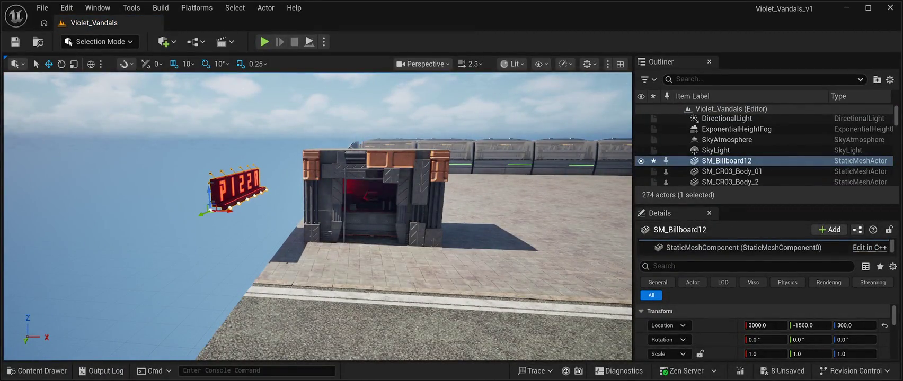
pyautogui.press('e')
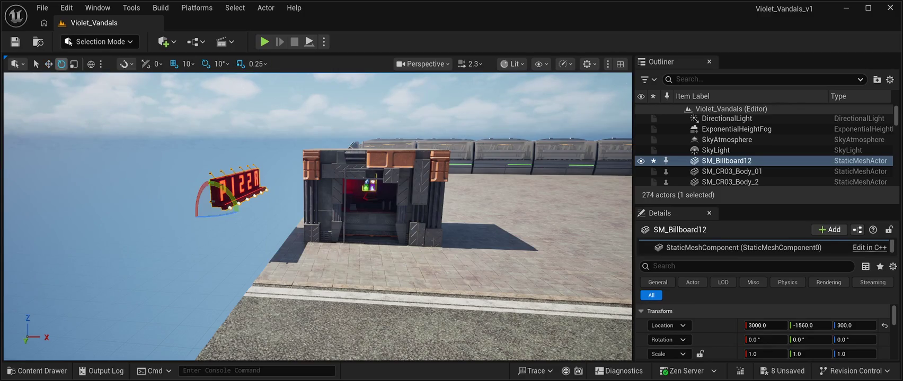
pyautogui.moveTo(214, 215); pyautogui.dragTo(180, 213)
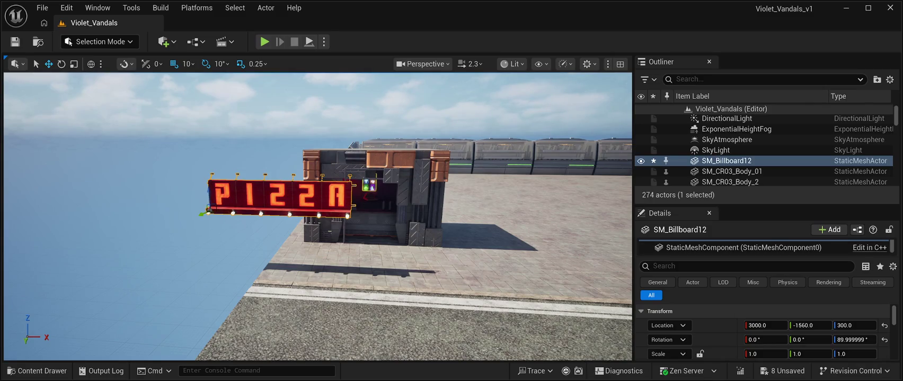
pyautogui.moveTo(208, 213); pyautogui.dragTo(300, 213)
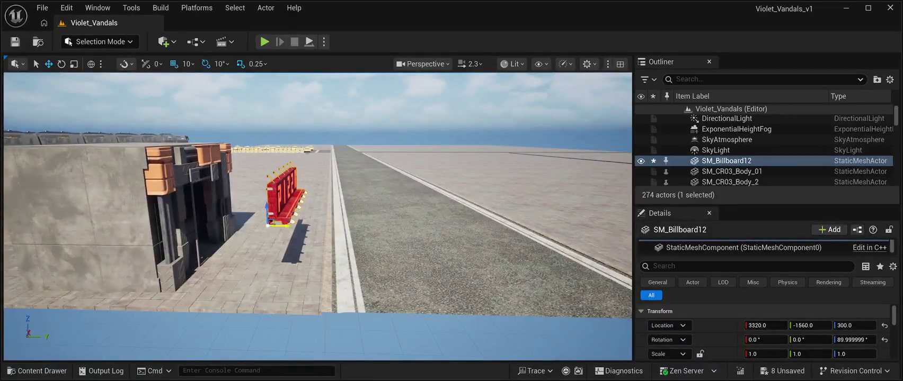
pyautogui.moveTo(278, 225); pyautogui.dragTo(180, 224)
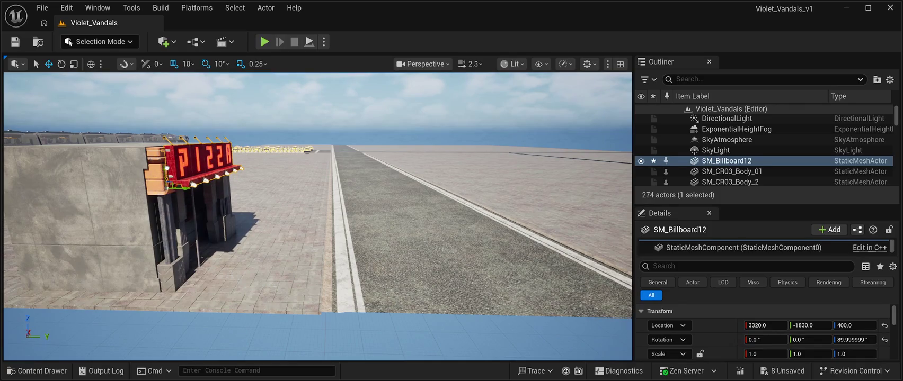
pyautogui.press('f')
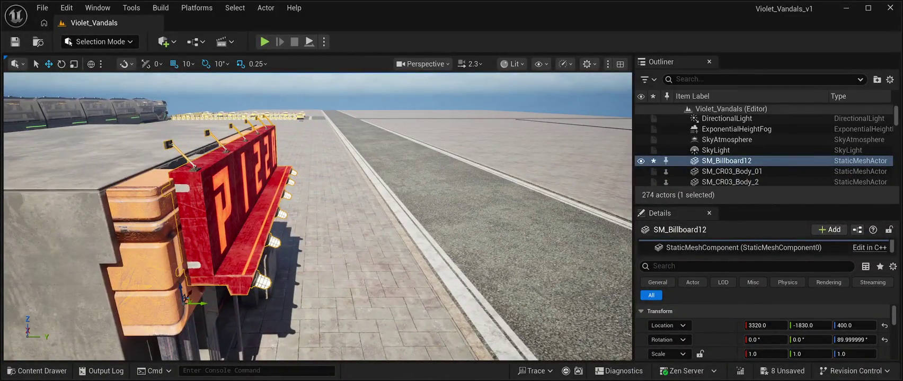
pyautogui.moveTo(203, 303); pyautogui.dragTo(211, 303)
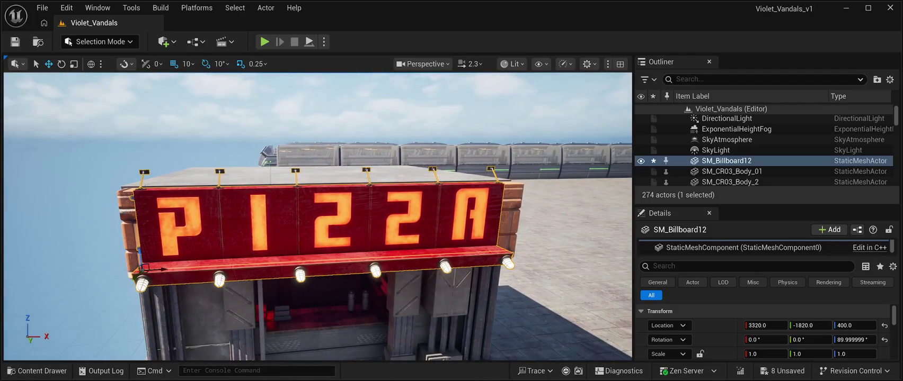
pyautogui.moveTo(161, 269); pyautogui.dragTo(170, 269)
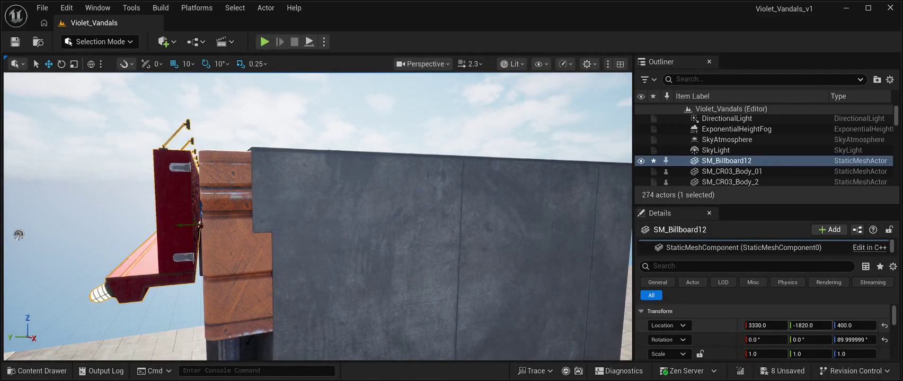
# Step: Fine-tune the PIZZA billboard's Y position, then start a Play In Editor preview of Violet_Vandals
pyautogui.moveTo(810, 325); pyautogui.dragTo(811, 325)
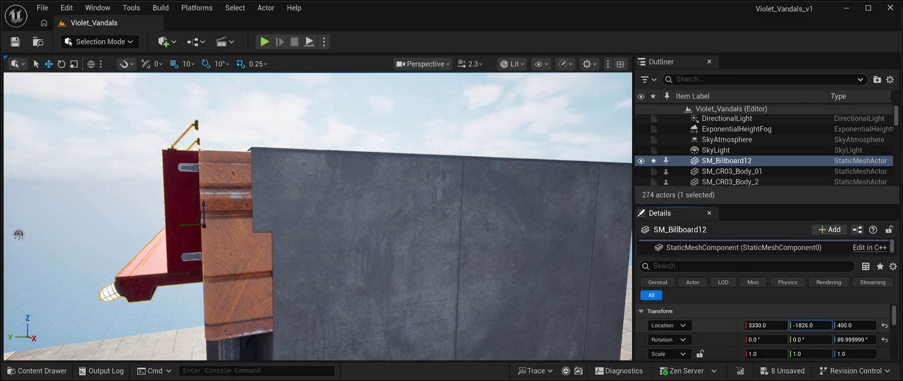
pyautogui.press('f')
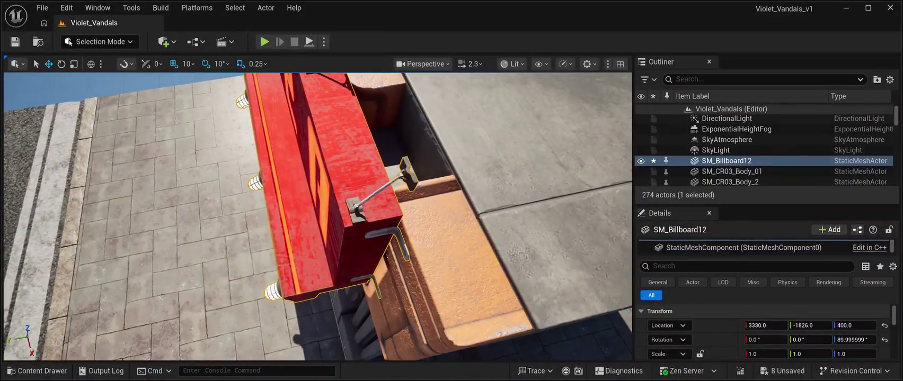
pyautogui.moveTo(318, 212); pyautogui.dragTo(318, 211)
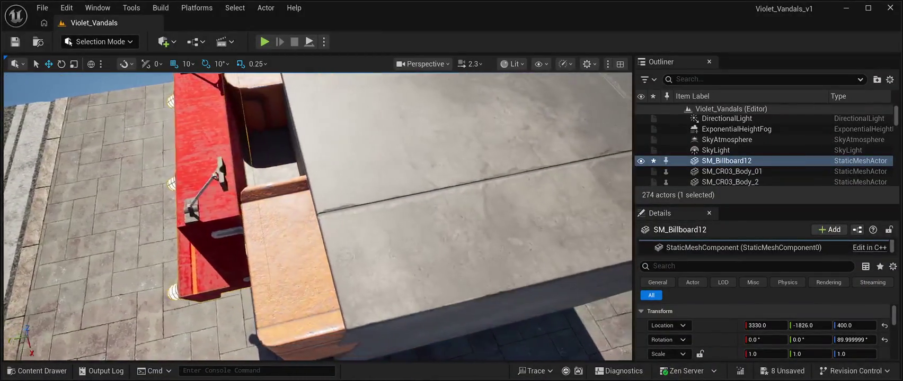
pyautogui.scroll(-1, 317, 212)
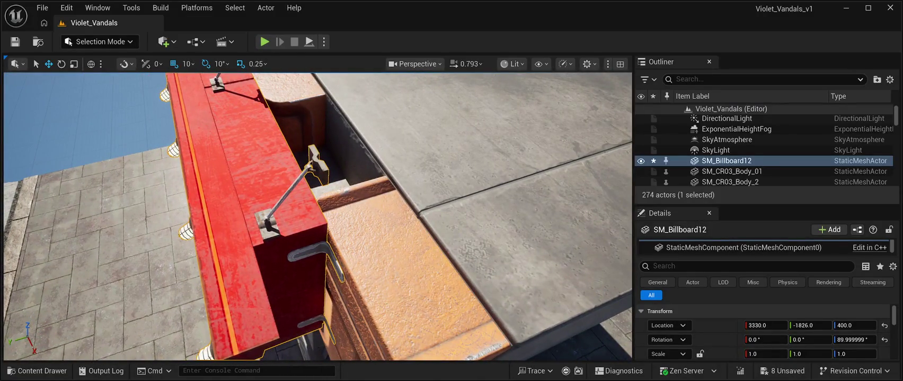
pyautogui.click(739, 119)
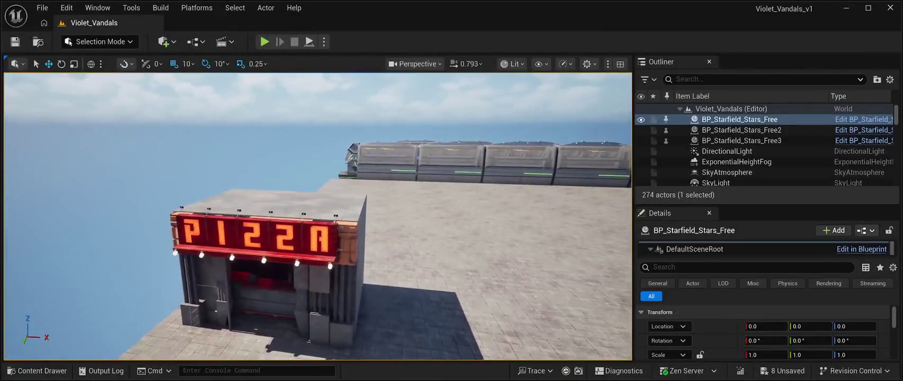
pyautogui.hotkey('alt', 'p')
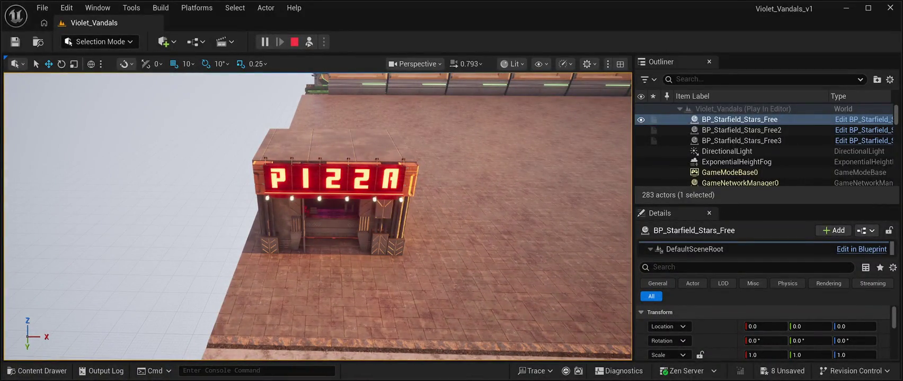
# Step: Stop the play preview and fly the camera close to the kiosk front
pyautogui.press('Escape')
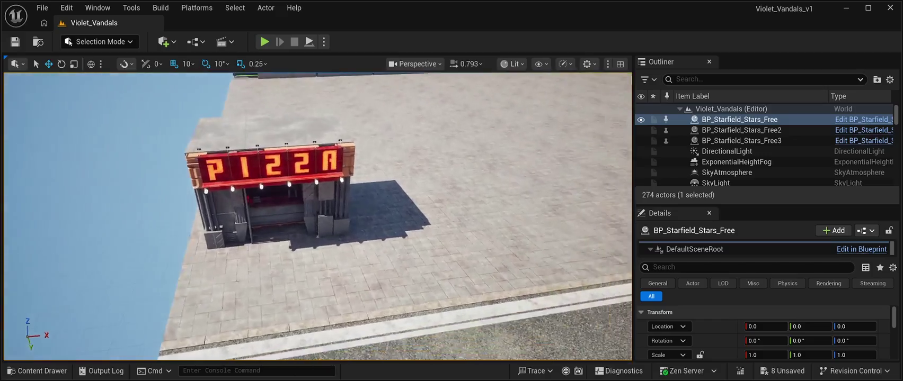
pyautogui.press('w')
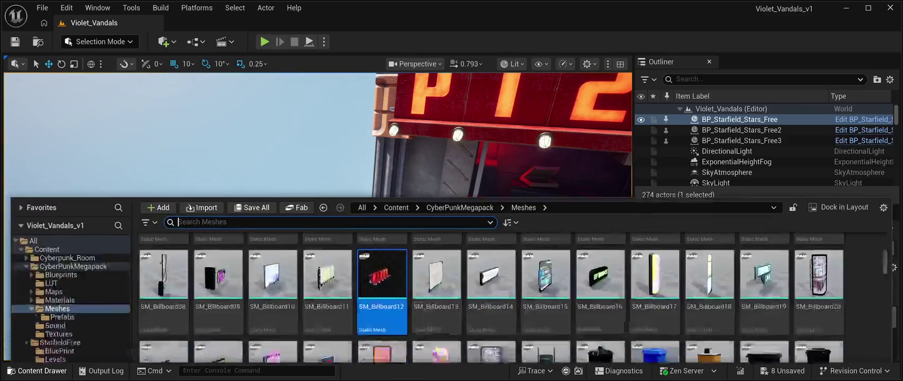
pyautogui.hotkey('ctrl', 'space')
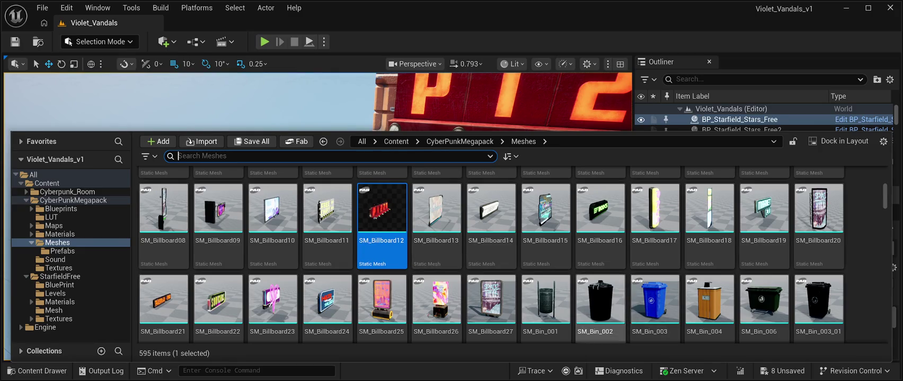
pyautogui.scroll(-3, 491, 286)
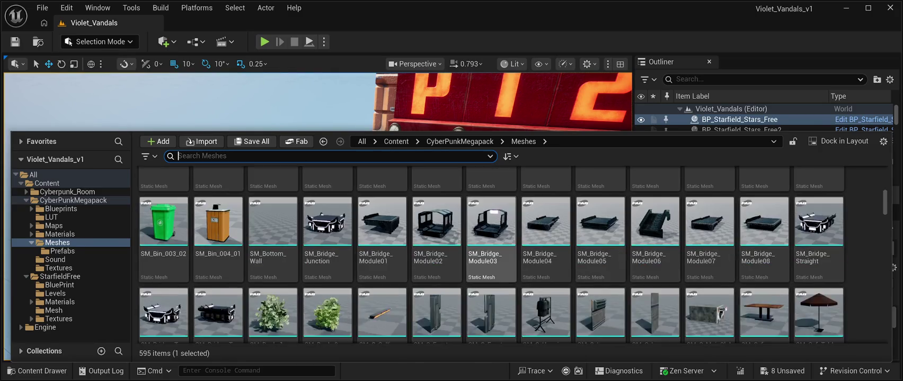
pyautogui.scroll(-5, 491, 286)
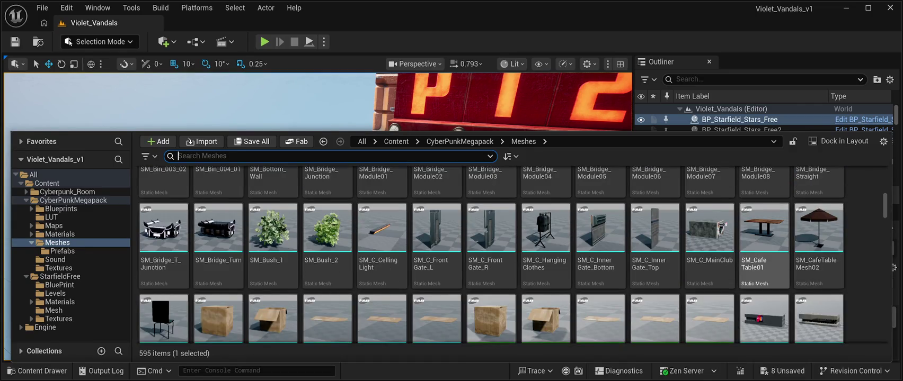
pyautogui.scroll(-3, 710, 222)
pyautogui.scroll(-5, 710, 223)
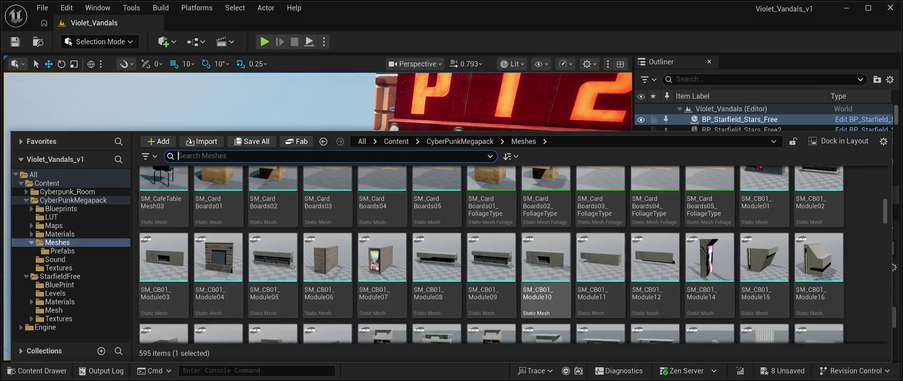
pyautogui.scroll(-8, 546, 211)
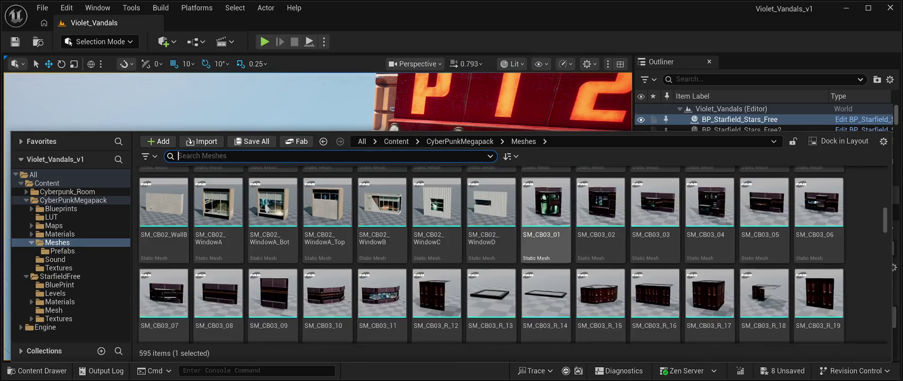
pyautogui.scroll(-10, 546, 212)
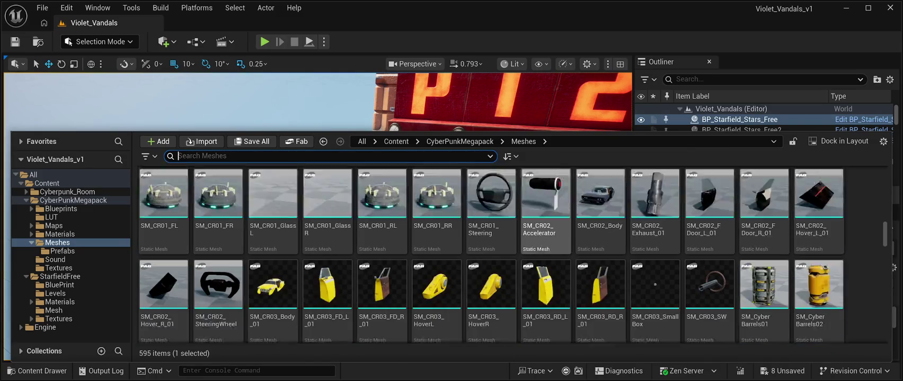
pyautogui.scroll(-3, 519, 222)
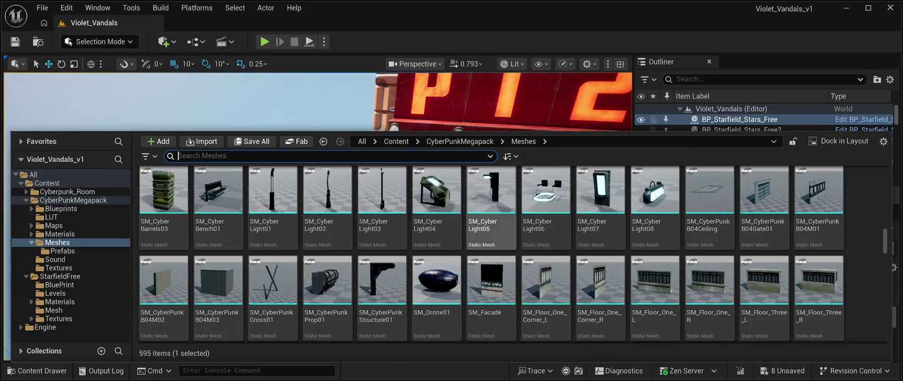
pyautogui.scroll(-8, 491, 233)
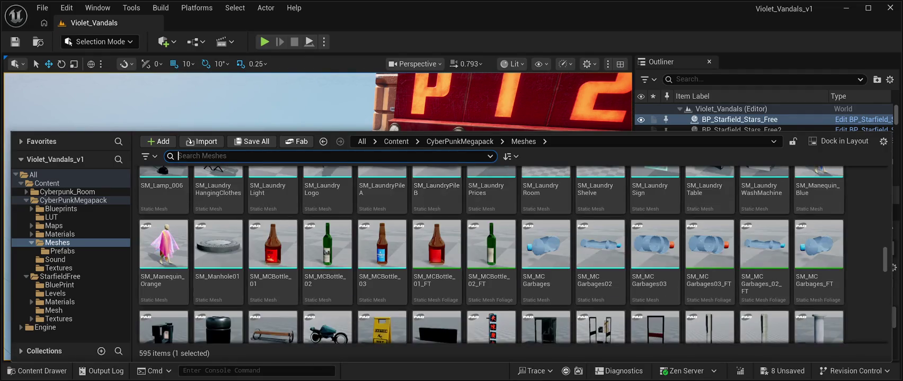
pyautogui.hotkey('ctrl', 'space')
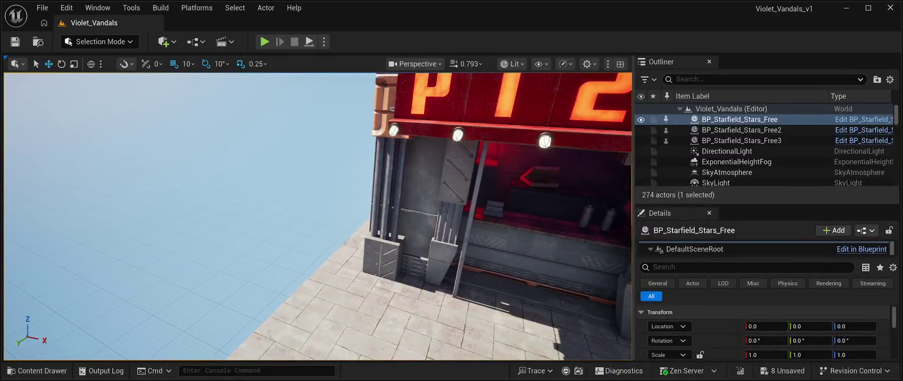
# Step: Reopen the Content Drawer and scroll the Meshes folder up to the SM_3D_Billboard assets
pyautogui.hotkey('ctrl', 'space')
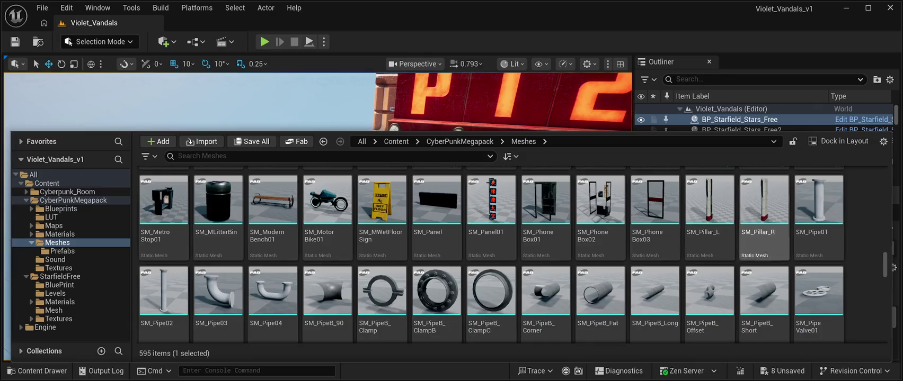
pyautogui.scroll(2, 491, 253)
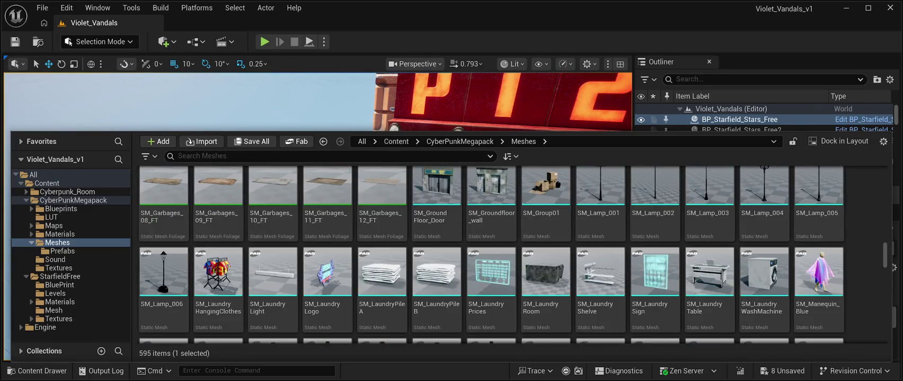
pyautogui.scroll(8, 655, 281)
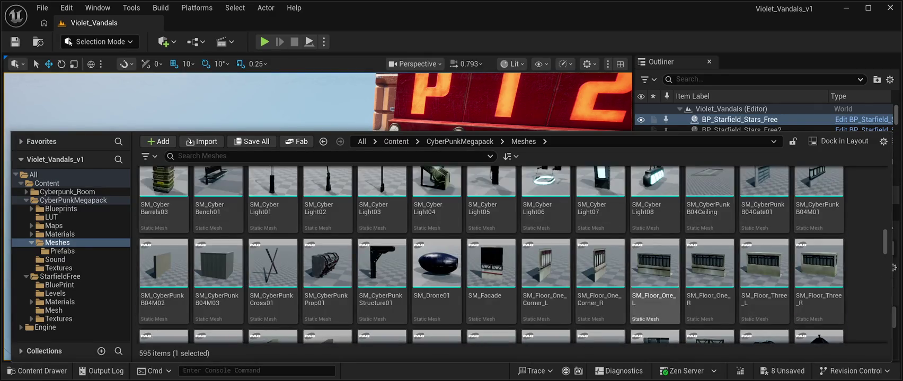
pyautogui.scroll(5, 655, 281)
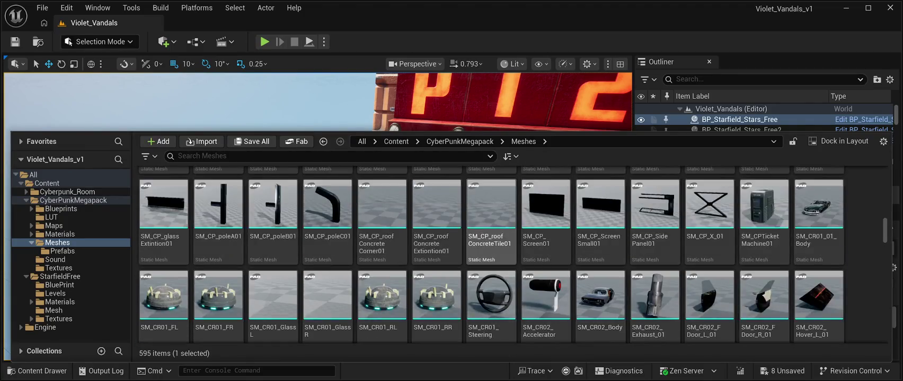
pyautogui.scroll(6, 491, 253)
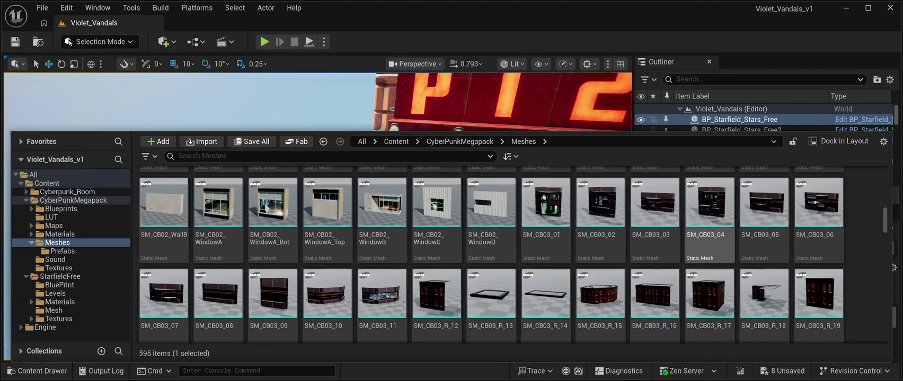
pyautogui.scroll(6, 688, 222)
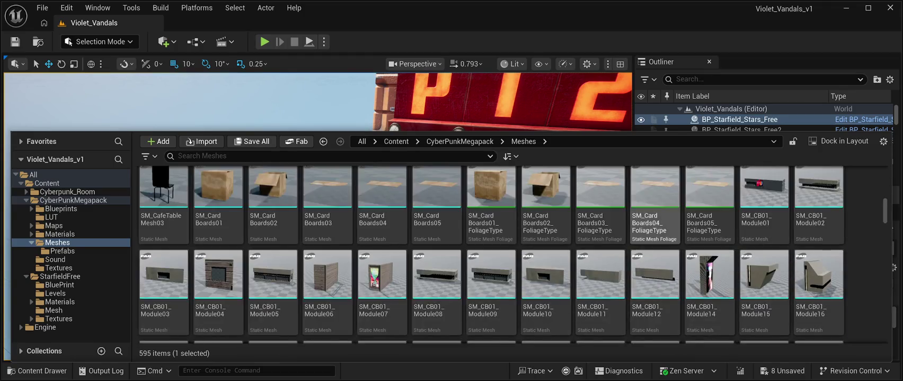
pyautogui.scroll(5, 655, 212)
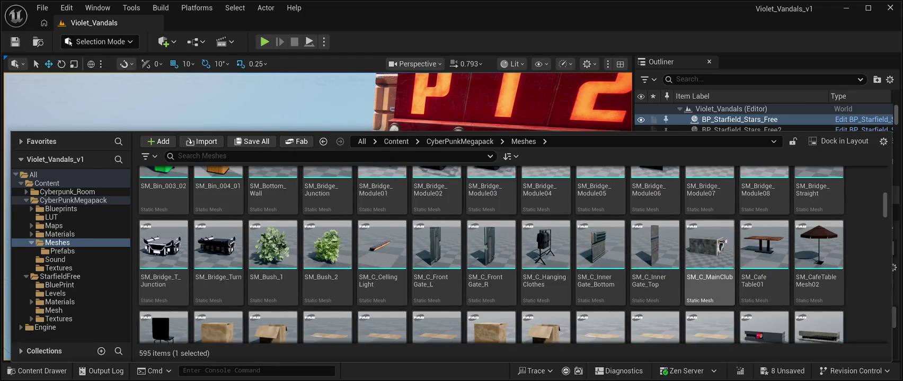
pyautogui.scroll(1, 654, 286)
pyautogui.scroll(4, 655, 297)
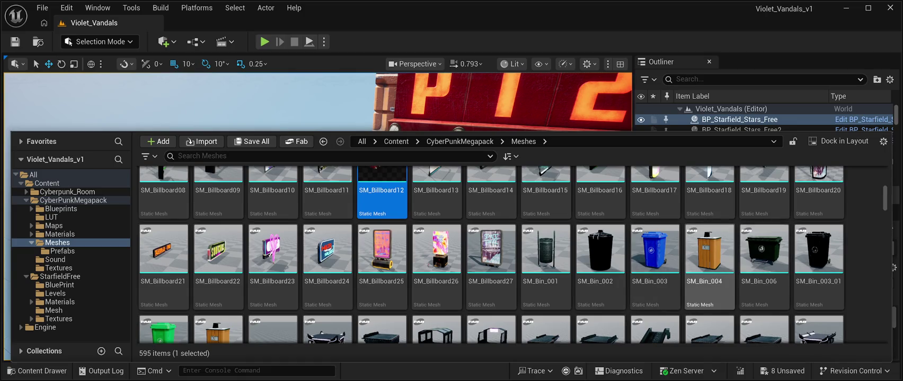
pyautogui.scroll(2, 709, 265)
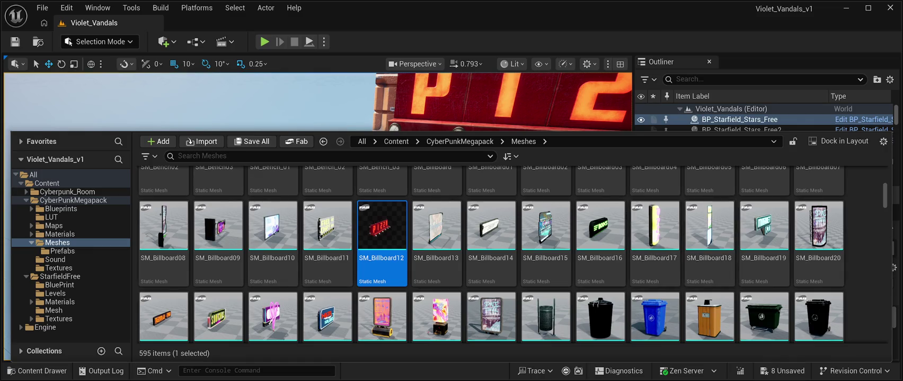
pyautogui.scroll(3, 655, 238)
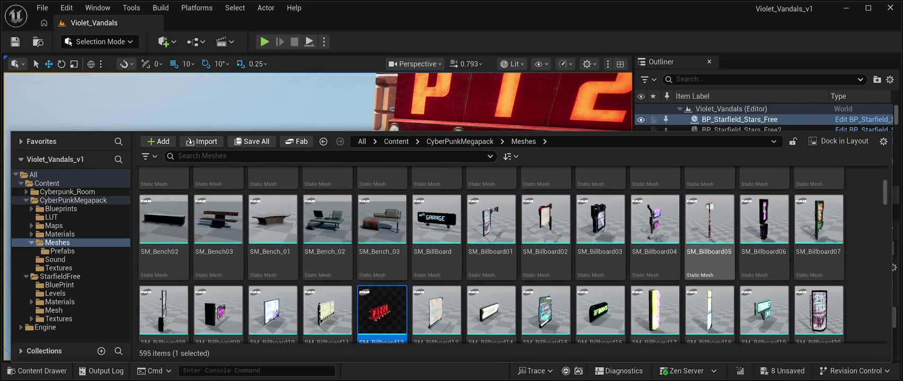
pyautogui.scroll(3, 689, 237)
pyautogui.scroll(3, 688, 237)
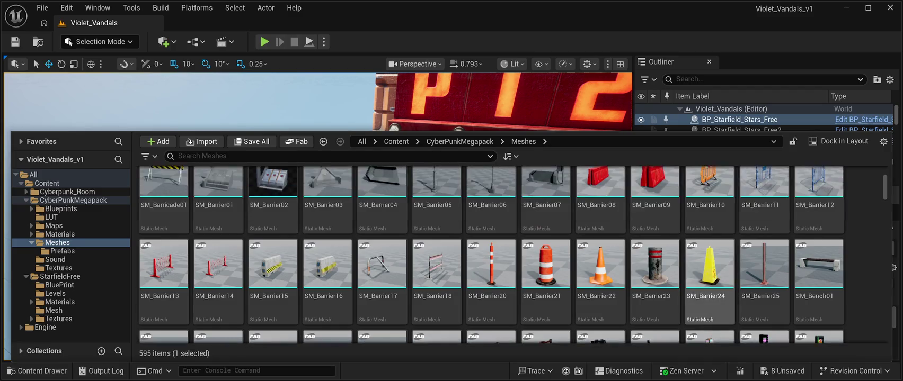
pyautogui.scroll(3, 710, 291)
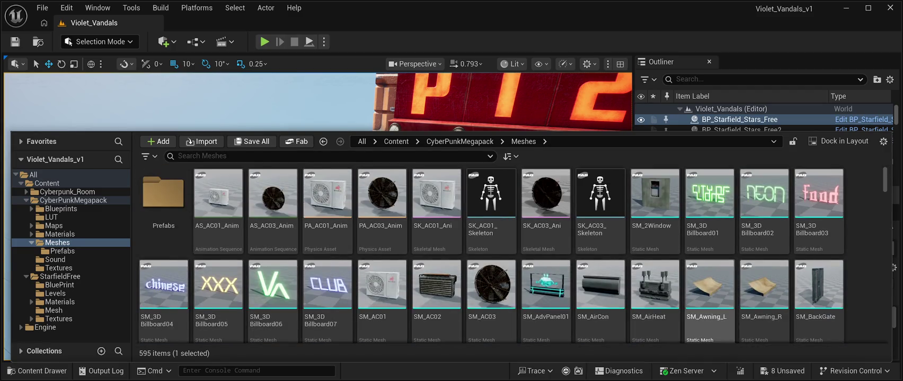
# Step: Scroll down to SM_Screen01 and drag the neon PIZZA screen onto the kiosk front at 3600, -1940, 210
pyautogui.scroll(-2, 601, 249)
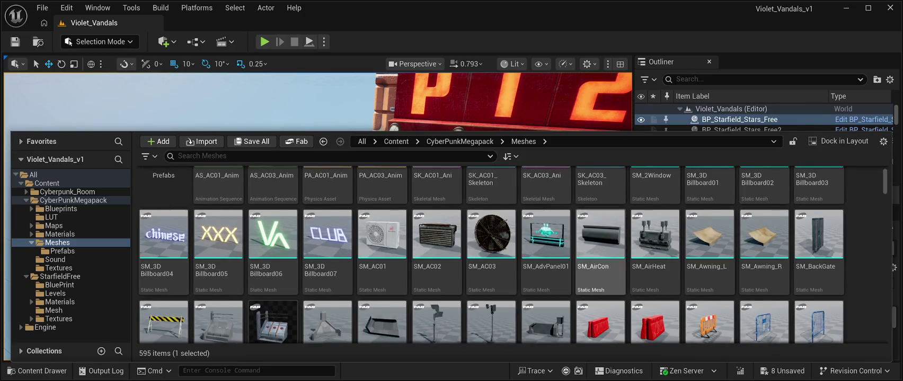
pyautogui.scroll(-1, 601, 249)
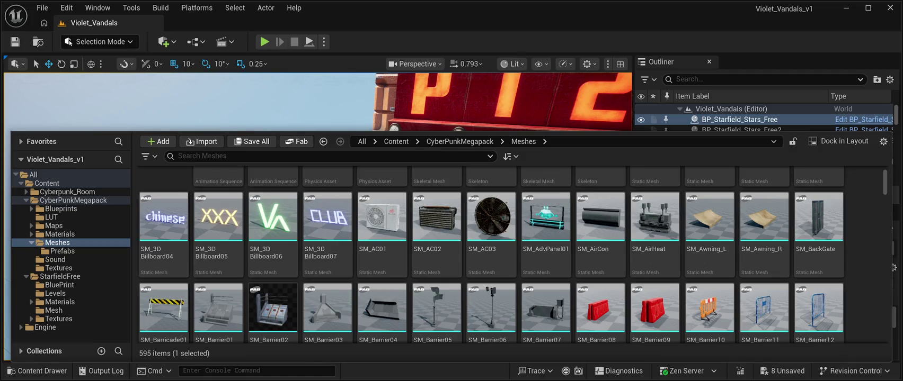
pyautogui.scroll(-1, 708, 233)
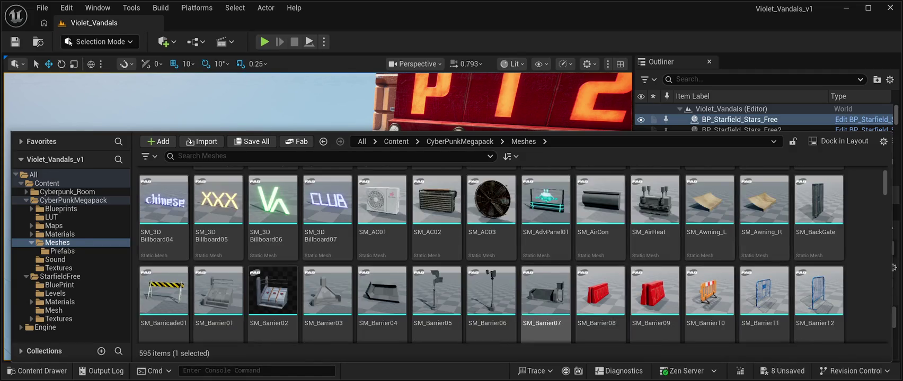
pyautogui.scroll(-1, 382, 265)
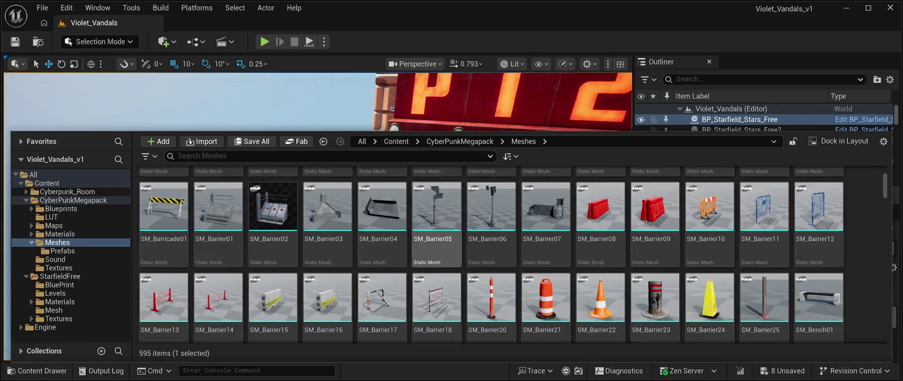
pyautogui.scroll(-2, 626, 286)
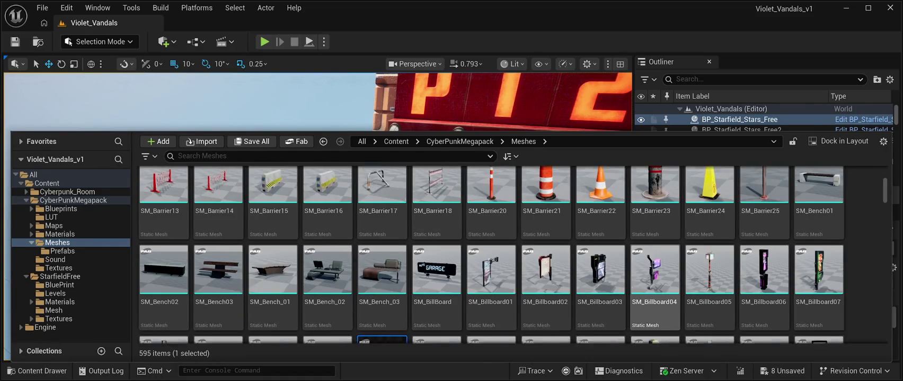
pyautogui.scroll(-1, 655, 254)
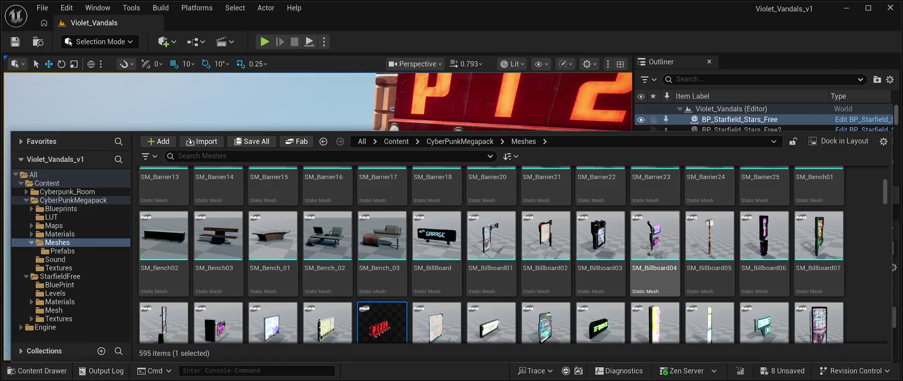
pyautogui.scroll(-1, 654, 254)
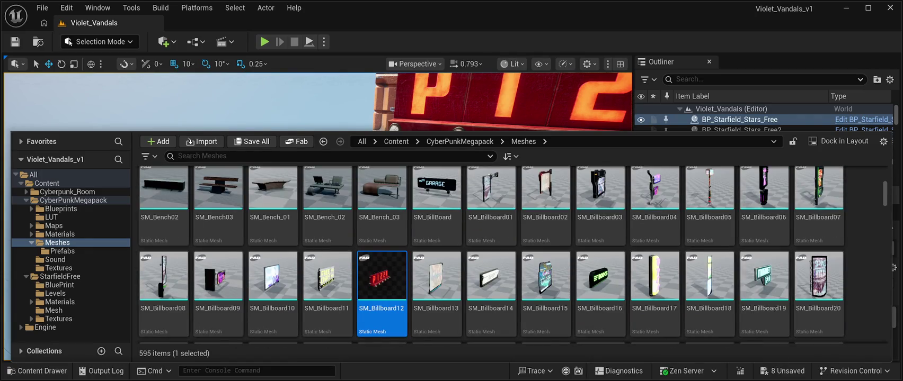
pyautogui.scroll(-2, 654, 254)
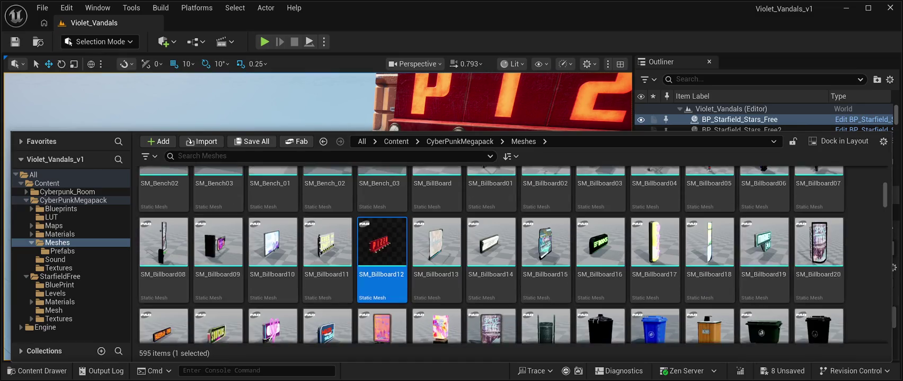
pyautogui.scroll(-1, 490, 255)
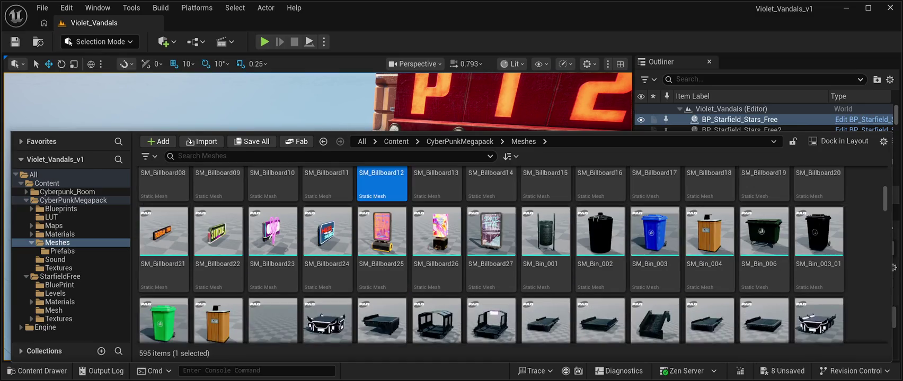
pyautogui.scroll(-5, 655, 255)
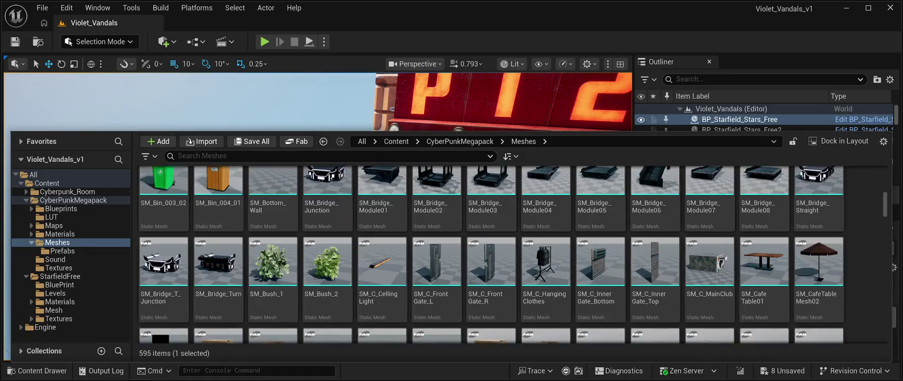
pyautogui.scroll(-5, 490, 257)
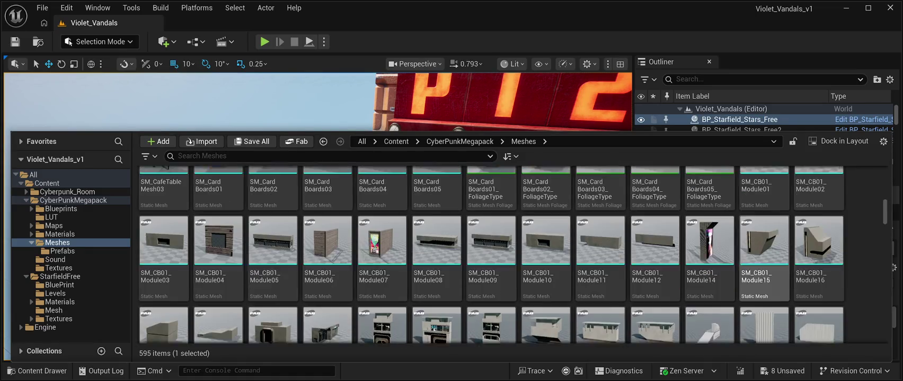
pyautogui.scroll(-10, 763, 254)
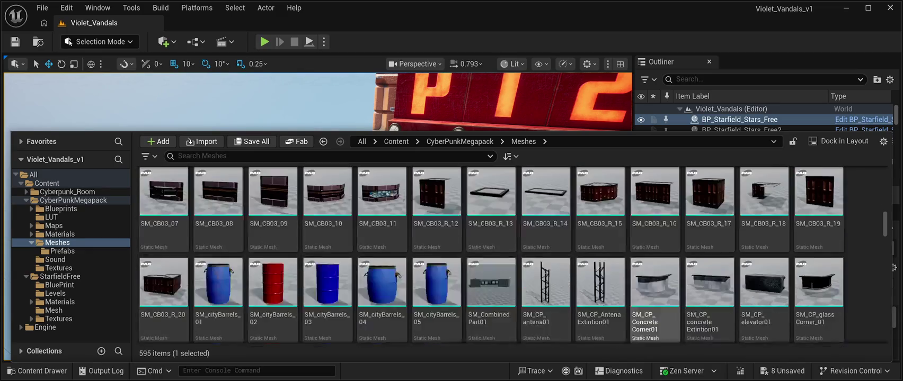
pyautogui.scroll(-10, 490, 255)
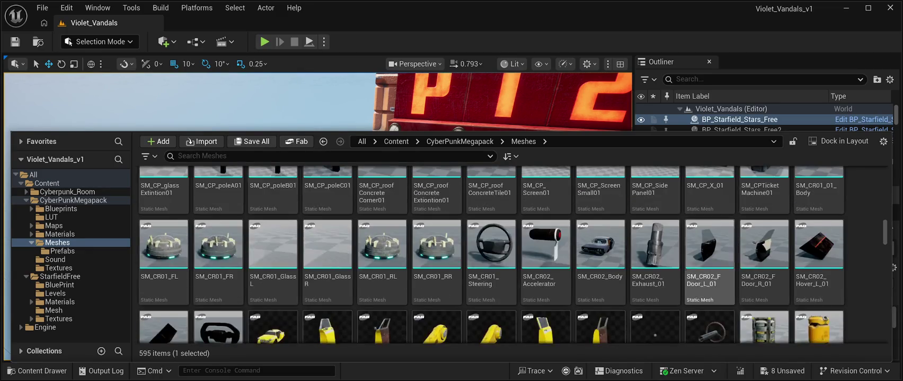
pyautogui.scroll(-2, 655, 297)
pyautogui.scroll(-2, 490, 254)
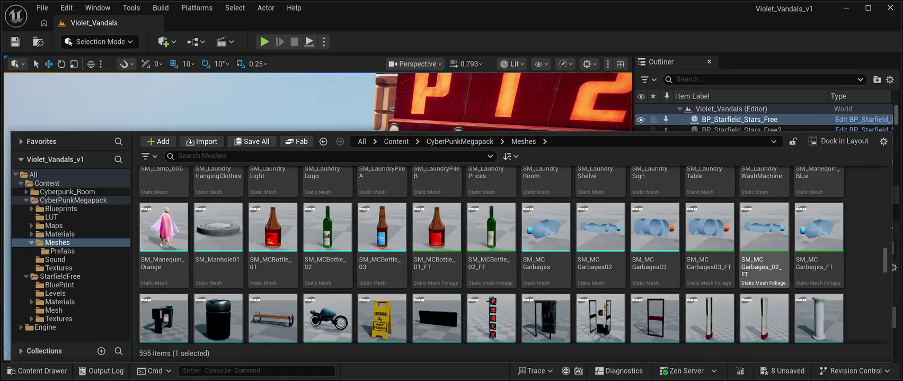
pyautogui.scroll(-3, 763, 312)
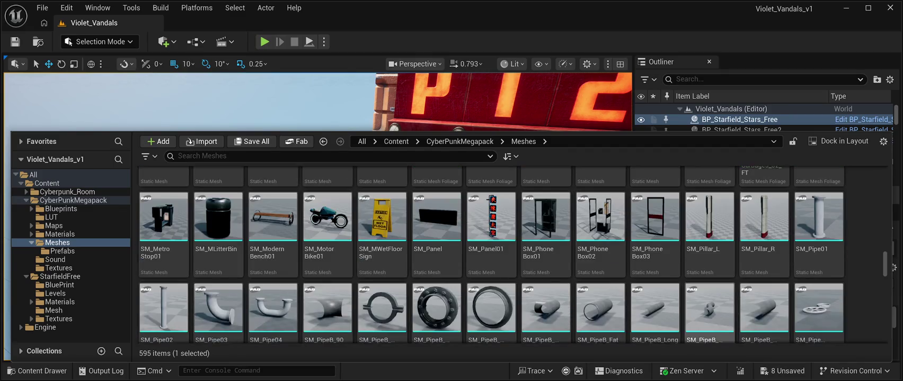
pyautogui.scroll(-1, 710, 305)
pyautogui.scroll(-1, 763, 307)
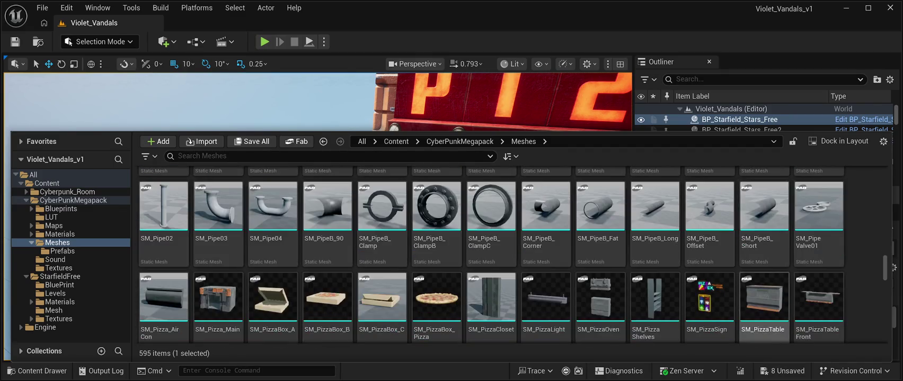
pyautogui.scroll(-2, 655, 313)
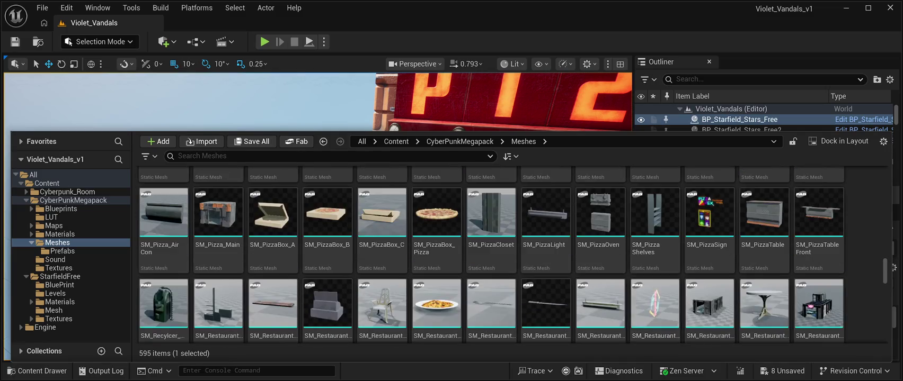
pyautogui.scroll(-5, 655, 307)
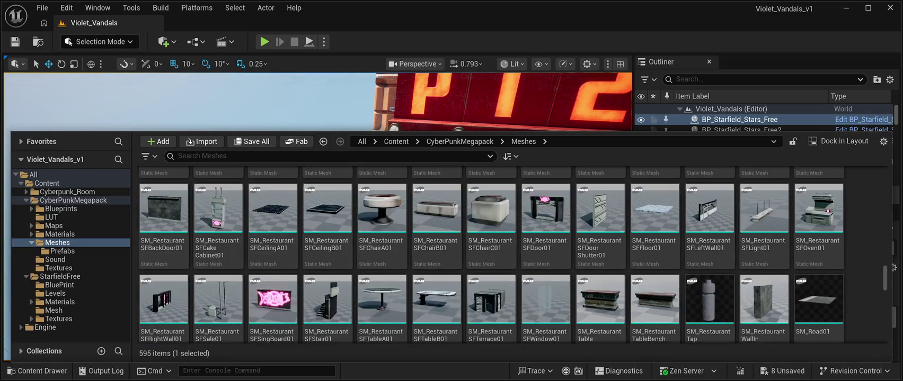
pyautogui.scroll(-3, 600, 307)
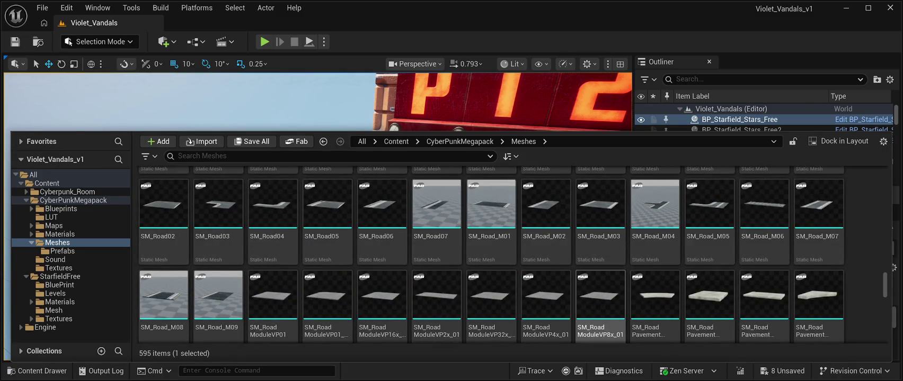
pyautogui.scroll(-2, 600, 307)
pyautogui.scroll(-1, 600, 308)
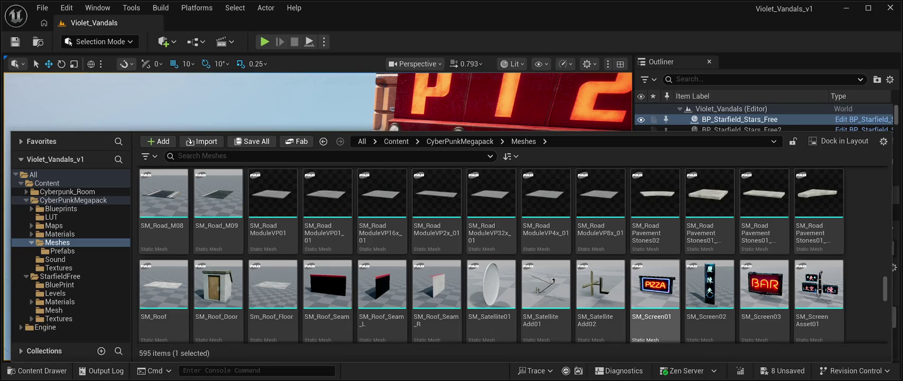
pyautogui.moveTo(654, 286)
pyautogui.mouseDown()
pyautogui.moveTo(583, 159)
pyautogui.moveTo(282, 201)
pyautogui.moveTo(493, 275)
pyautogui.moveTo(538, 268)
pyautogui.mouseUp()
# Step: Lift the PIZZA screen to height 350, turn it -90°, and slide it deeper into the kiosk
pyautogui.press('f')
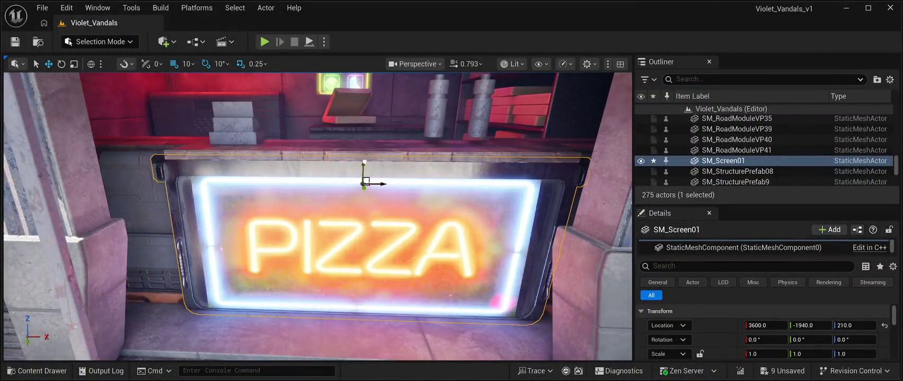
pyautogui.moveTo(364, 159); pyautogui.dragTo(363, 154)
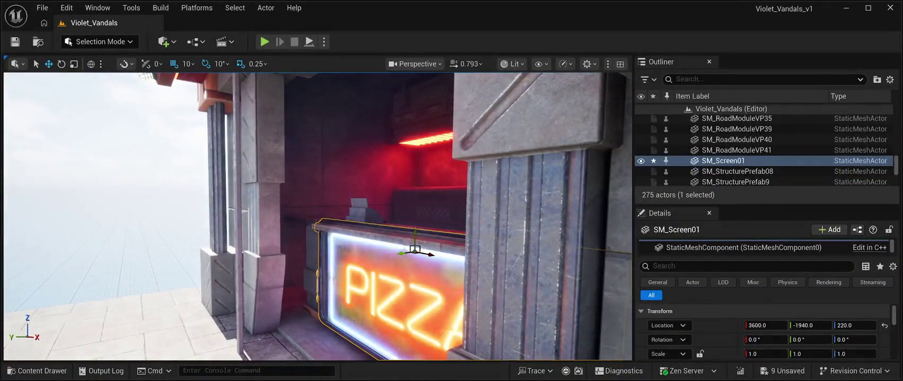
pyautogui.moveTo(417, 228); pyautogui.dragTo(417, 77)
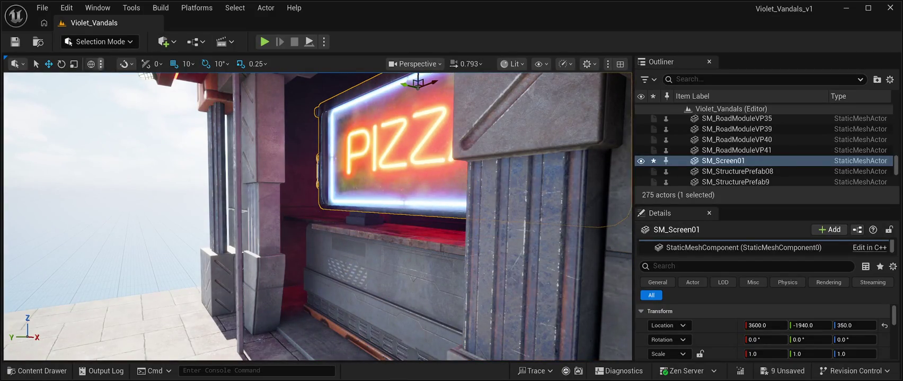
pyautogui.press('e')
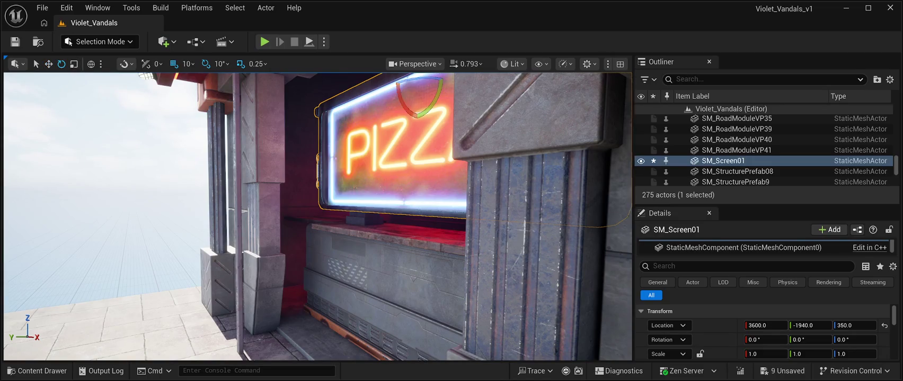
pyautogui.moveTo(421, 80)
pyautogui.mouseDown()
pyautogui.moveTo(474, 80)
pyautogui.moveTo(440, 95)
pyautogui.mouseUp()
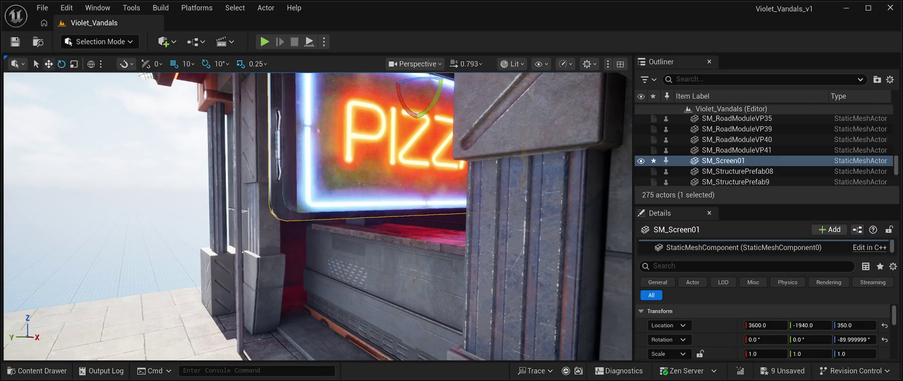
pyautogui.press('w')
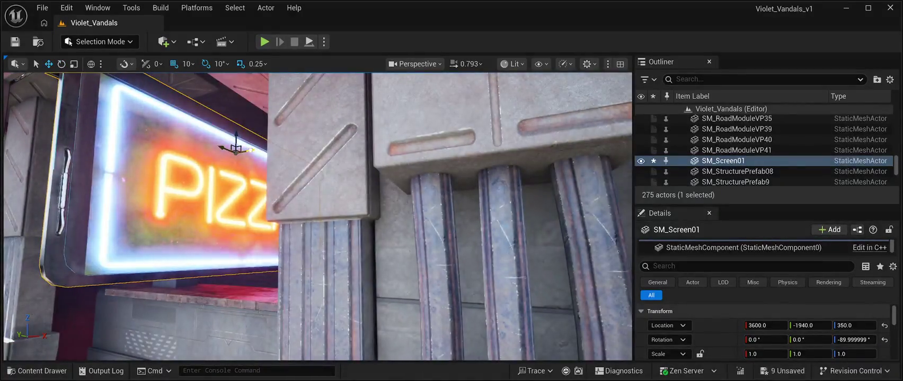
pyautogui.moveTo(250, 150)
pyautogui.mouseDown()
pyautogui.moveTo(59, 155)
pyautogui.moveTo(118, 173)
pyautogui.mouseUp()
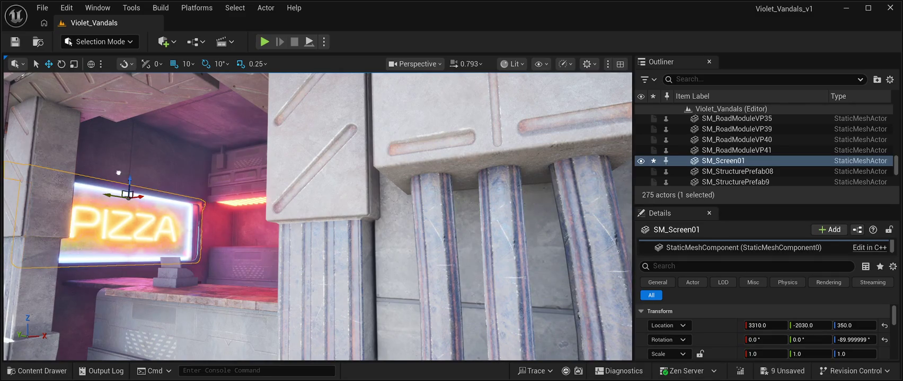
# Step: Raise the screen higher on the back wall, view the kiosk head-on, and start a play preview
pyautogui.press('f')
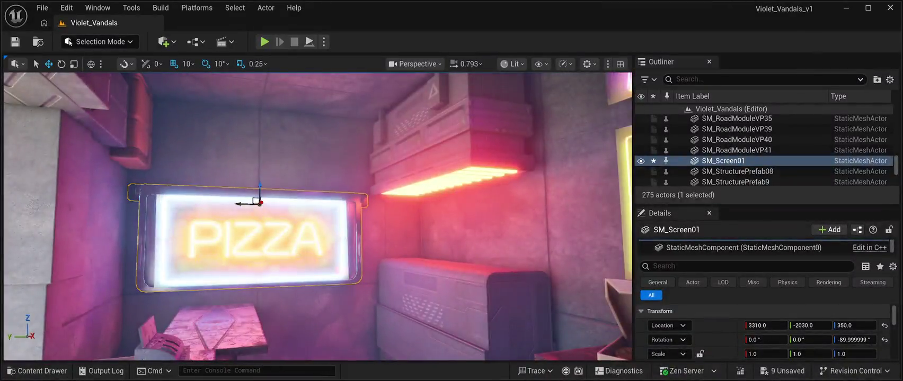
pyautogui.moveTo(259, 186); pyautogui.dragTo(259, 104)
pyautogui.scroll(-10, 318, 217)
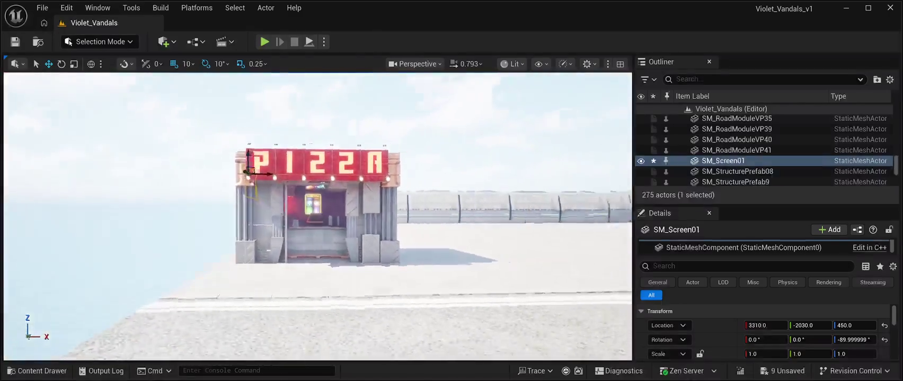
pyautogui.moveTo(275, 201); pyautogui.dragTo(312, 181)
pyautogui.click(312, 132)
pyautogui.moveTo(318, 212); pyautogui.dragTo(275, 211)
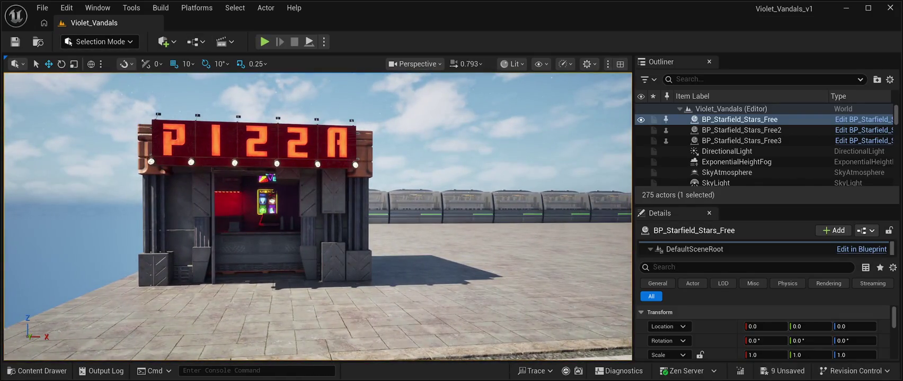
pyautogui.hotkey('alt', 'p')
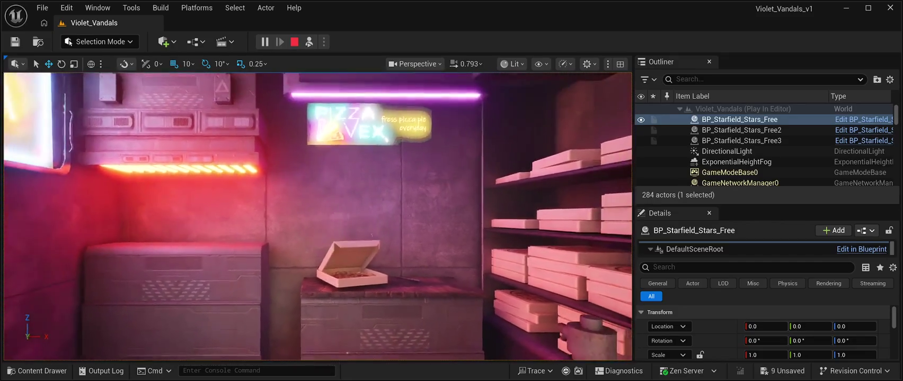
pyautogui.click(368, 126)
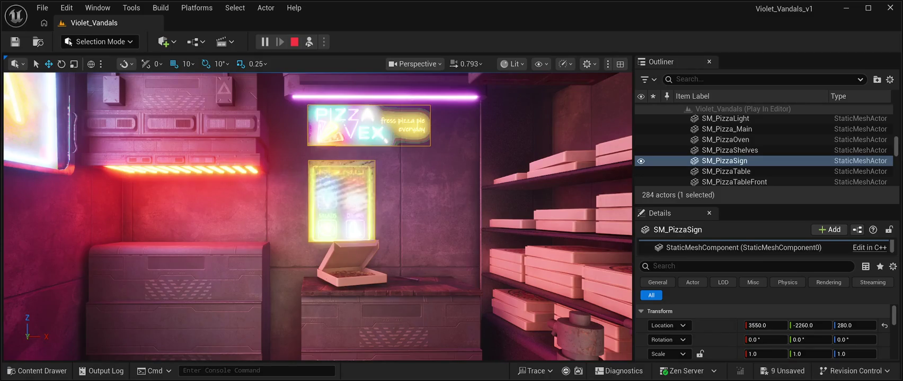
pyautogui.click(175, 127)
pyautogui.click(727, 128)
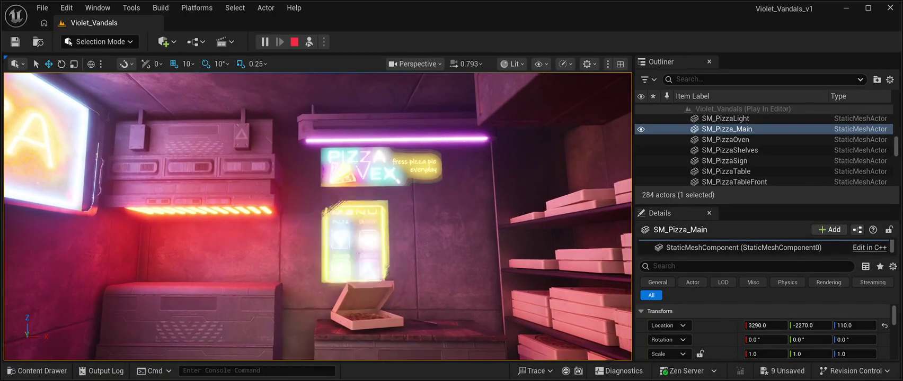
pyautogui.click(294, 42)
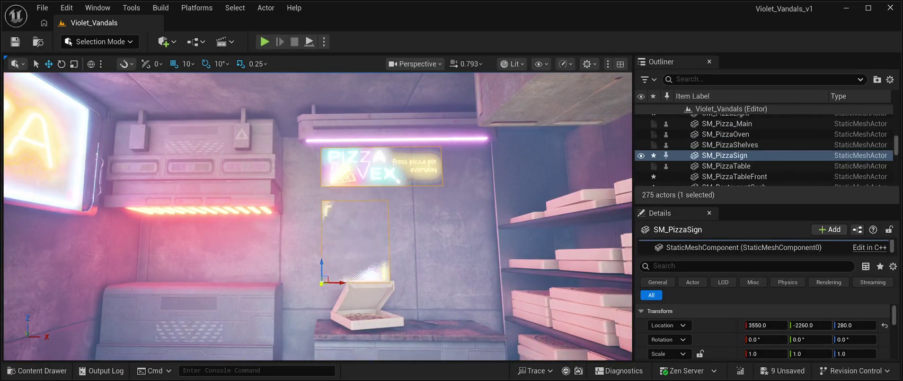
# Step: Keep SM_PizzaSign at Y -2250, survey the whole stall, and launch a fresh play preview
pyautogui.moveTo(322, 285); pyautogui.dragTo(324, 285)
pyautogui.hotkey('ctrl', 'z')
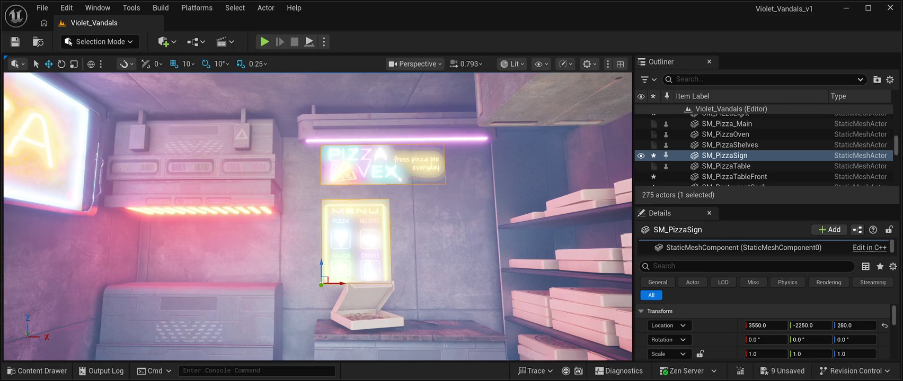
pyautogui.moveTo(318, 239); pyautogui.dragTo(398, 170)
pyautogui.moveTo(318, 212)
pyautogui.mouseDown()
pyautogui.moveTo(304, 275)
pyautogui.moveTo(312, 234)
pyautogui.moveTo(302, 257)
pyautogui.mouseUp()
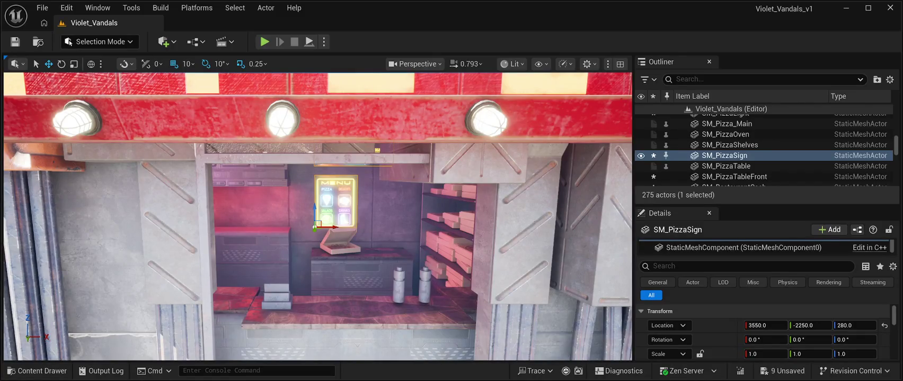
pyautogui.press('s')
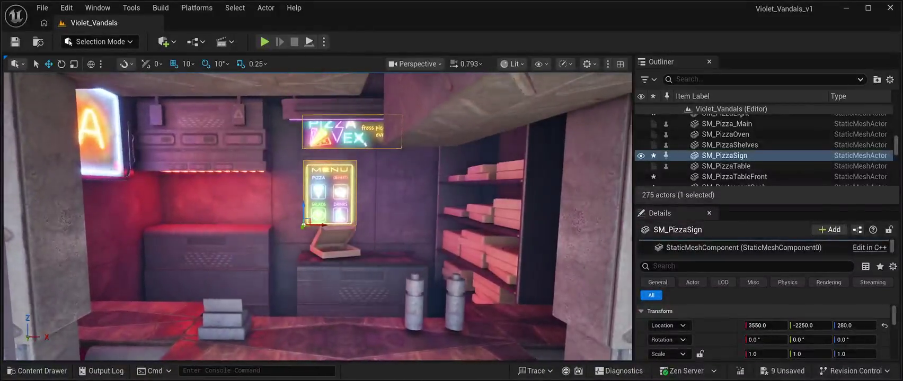
pyautogui.click(309, 41)
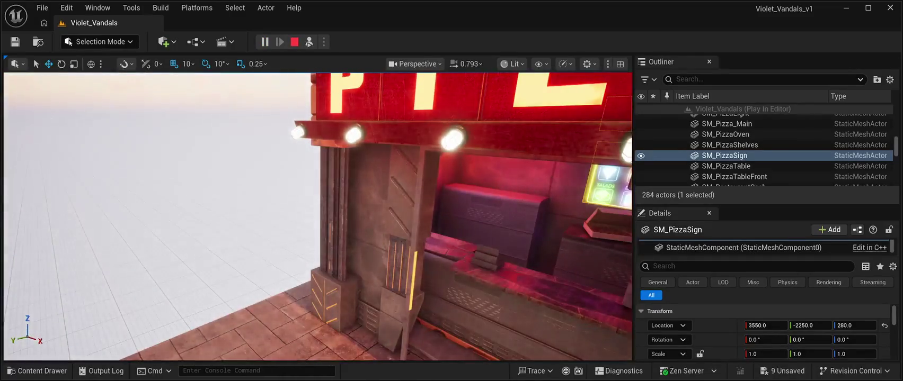
# Step: With BP_Starfield_Stars_Free3 selected, stop the play preview and select the counter's left bottle
pyautogui.click(741, 140)
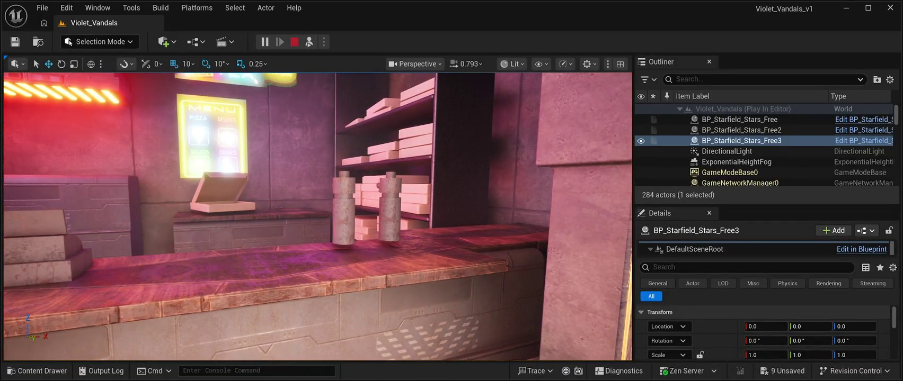
pyautogui.press('Escape')
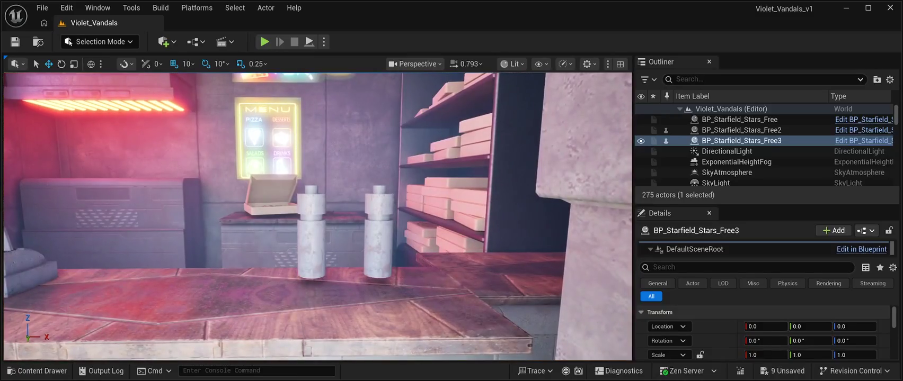
pyautogui.click(311, 239)
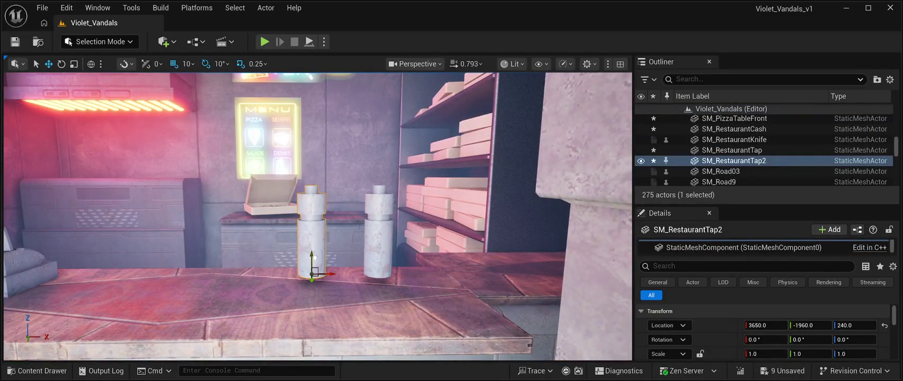
# Step: Lower the left bottle, SM_RestaurantTap2, to Location Z 235
pyautogui.moveTo(315, 264); pyautogui.dragTo(315, 267)
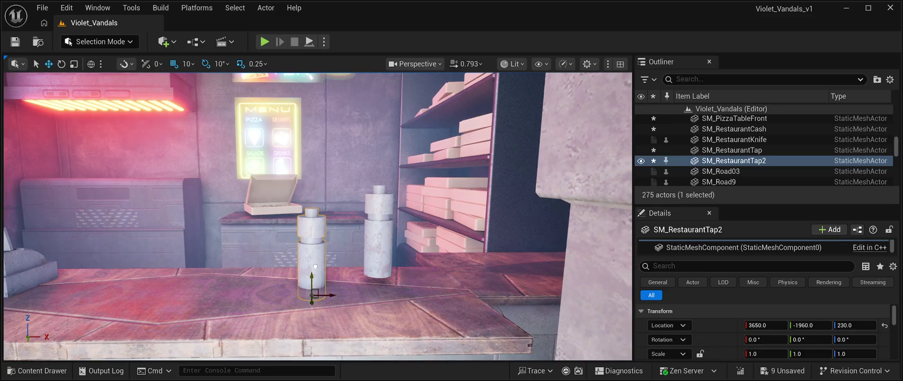
pyautogui.click(854, 325)
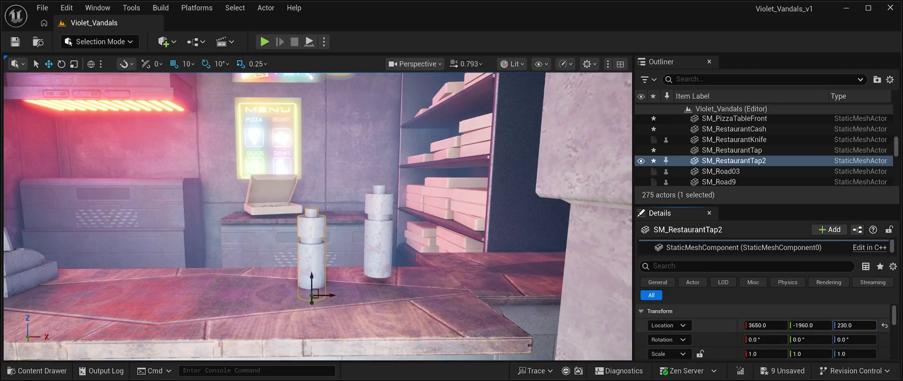
pyautogui.write('217')
pyautogui.press('Return')
pyautogui.write('235')
pyautogui.press('Return')
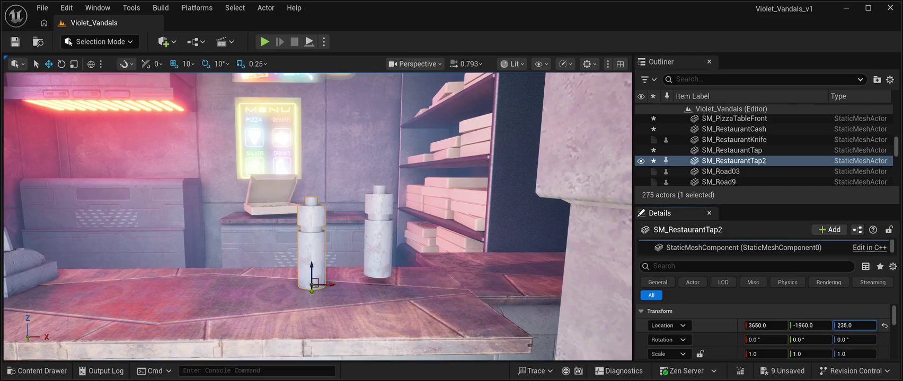
# Step: Set the right bottle, SM_RestaurantTap, to Location Z 235 as well
pyautogui.click(731, 150)
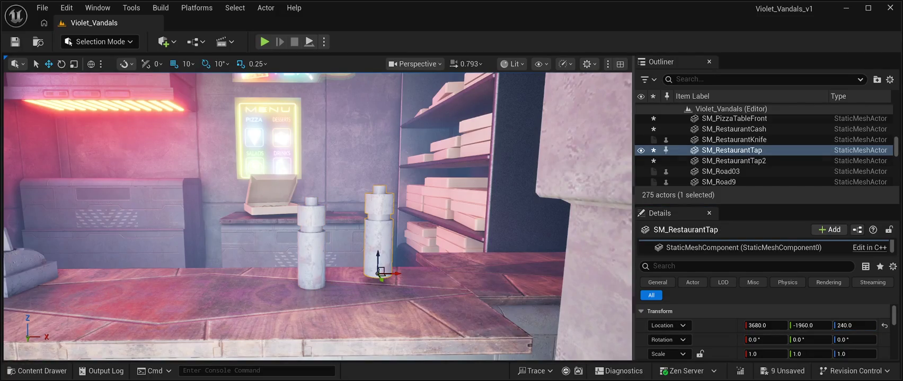
pyautogui.click(854, 326)
pyautogui.write('236')
pyautogui.press('Return')
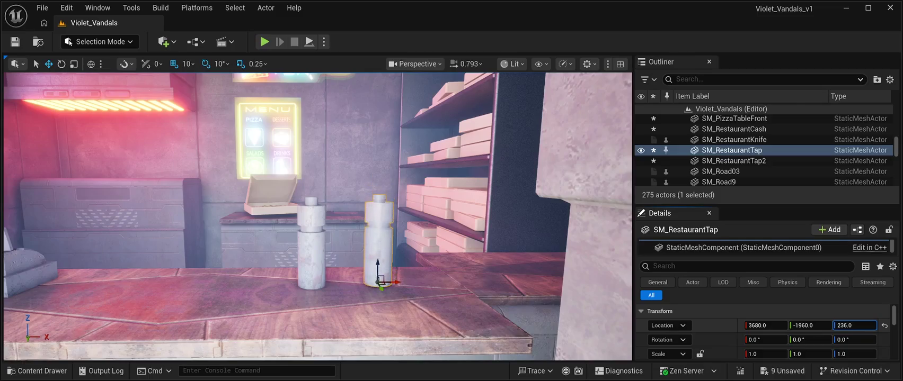
pyautogui.write('235')
pyautogui.press('Return')
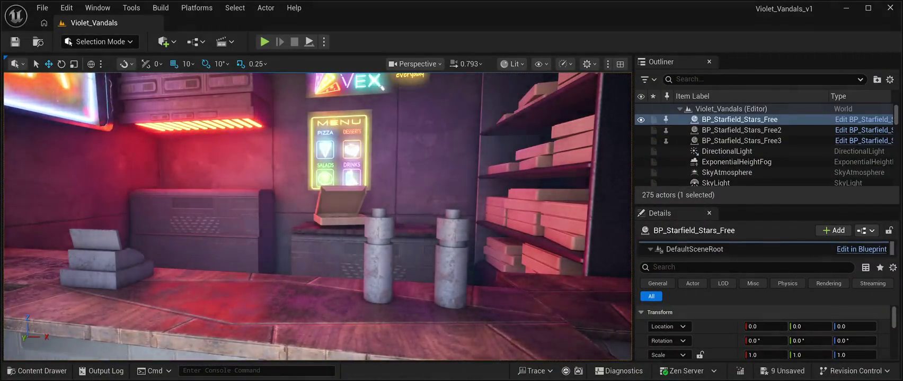
pyautogui.hotkey('alt', 'p')
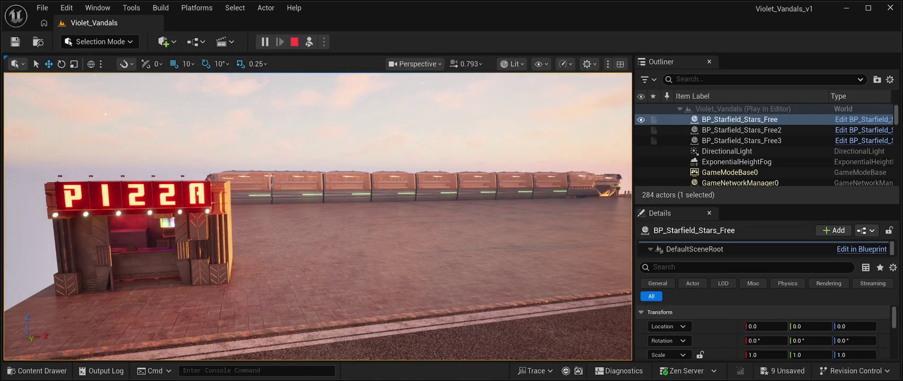
# Step: Stop the Play In Editor preview and save the level's changes
pyautogui.press('Escape')
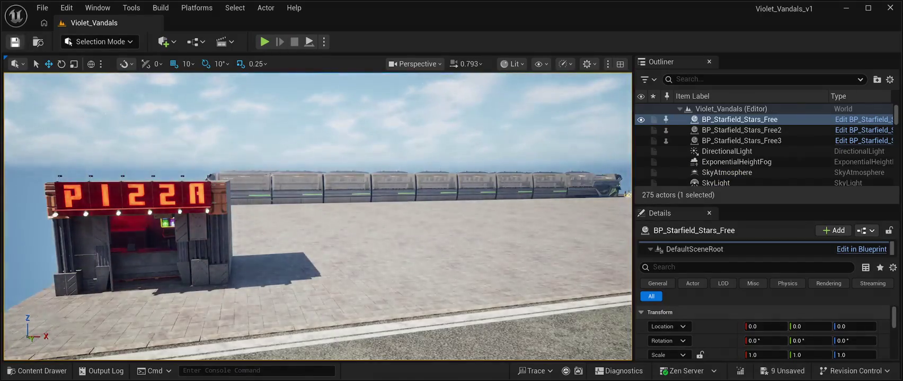
pyautogui.press('w')
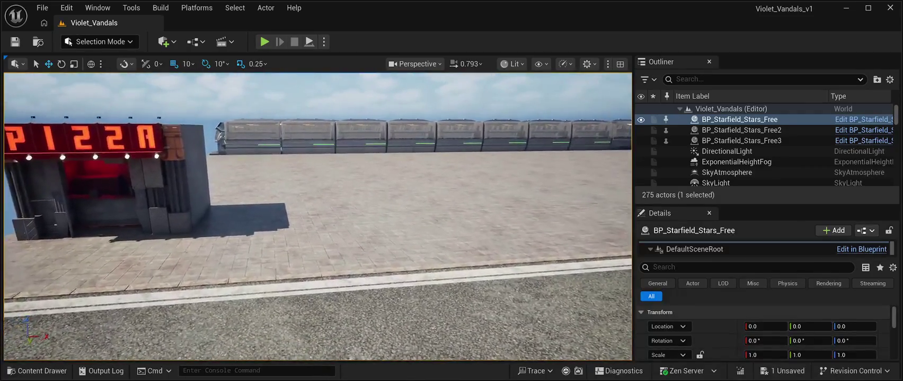
pyautogui.hotkey('ctrl', 'space')
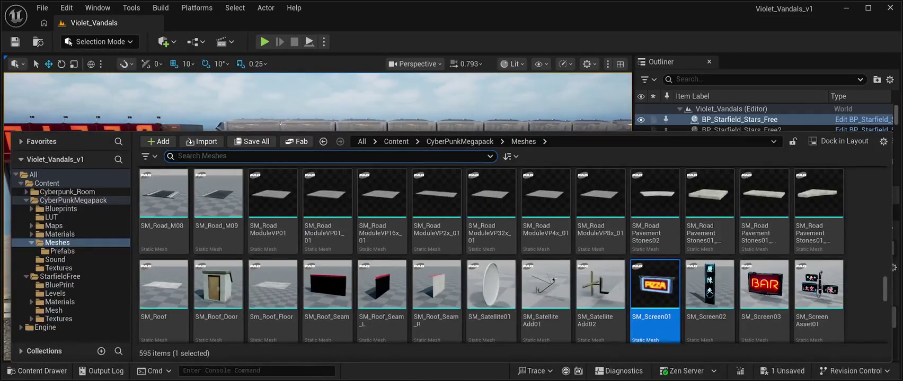
# Step: Place the neon-fish door frame SM_RestaurantSFDoor01 at 4180, -1800, 110 beside the kiosk
pyautogui.scroll(-2, 491, 255)
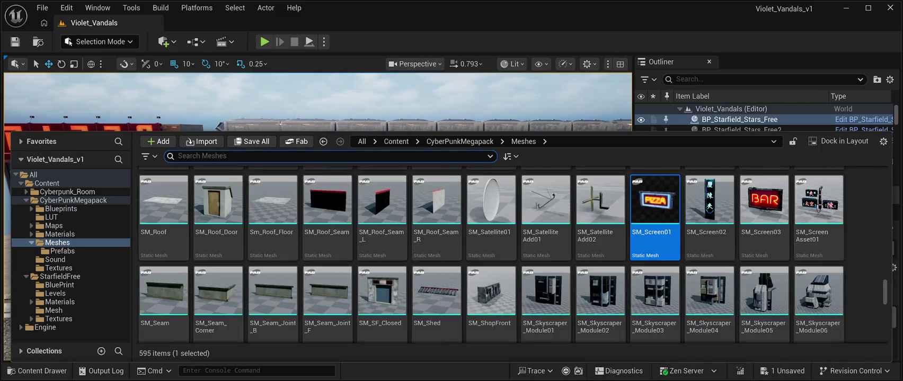
pyautogui.scroll(-2, 492, 254)
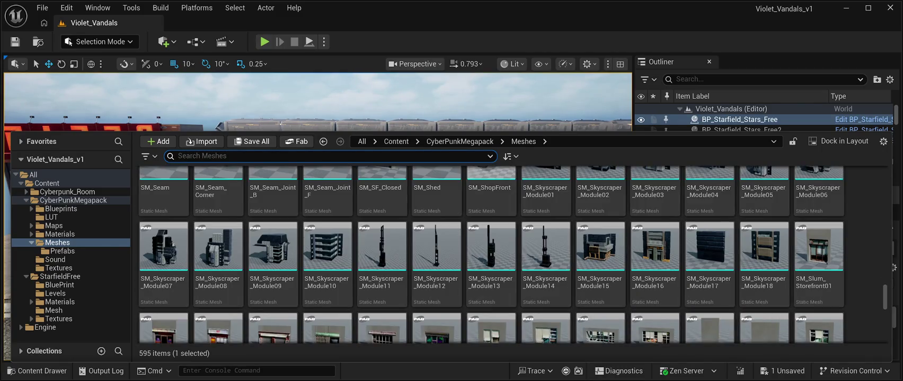
pyautogui.scroll(-8, 601, 302)
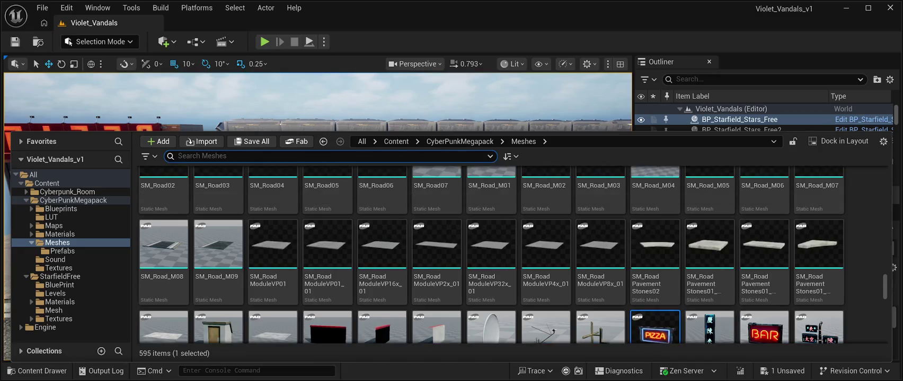
pyautogui.scroll(-6, 600, 305)
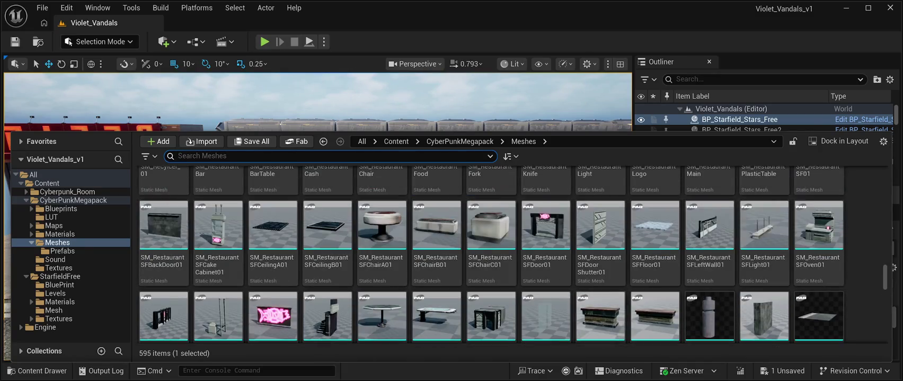
pyautogui.scroll(1, 600, 318)
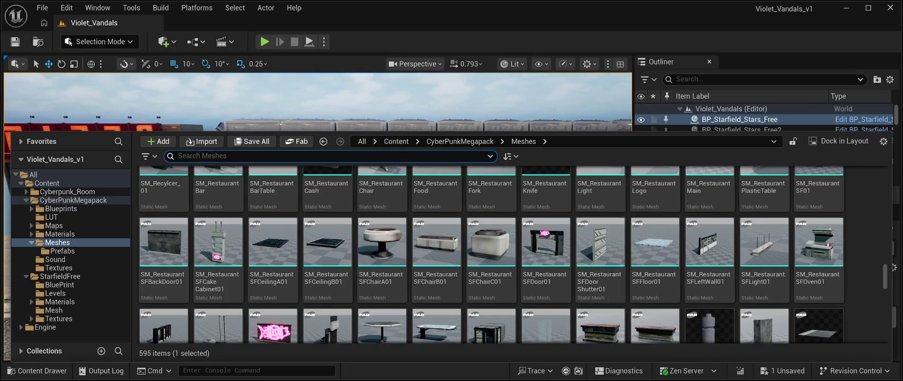
pyautogui.scroll(-3, 600, 297)
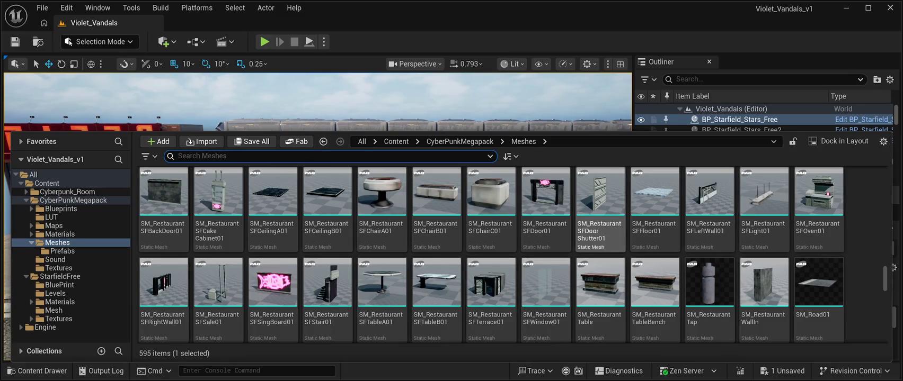
pyautogui.click(545, 201)
pyautogui.hotkey('ctrl', 'space')
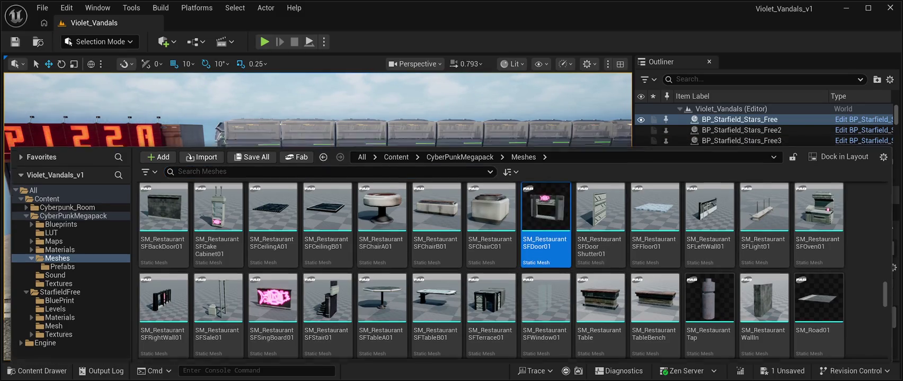
pyautogui.moveTo(394, 153)
pyautogui.mouseDown()
pyautogui.moveTo(373, 159)
pyautogui.moveTo(342, 233)
pyautogui.mouseUp()
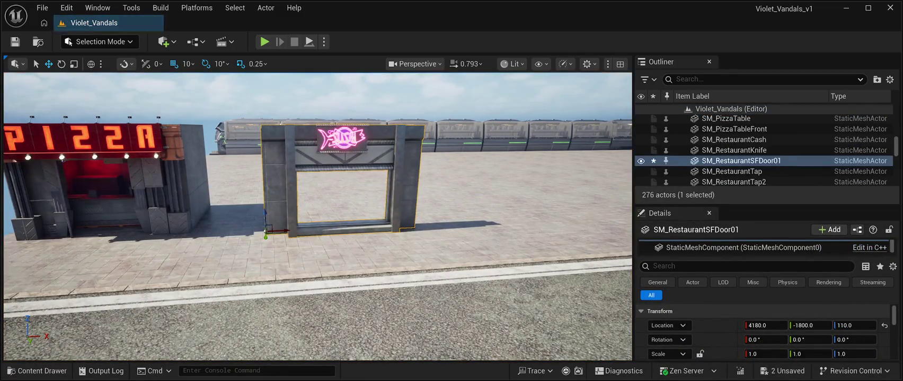
# Step: Add the SM_RestaurantSF01 restaurant building to the level and frame it in view
pyautogui.click(37, 371)
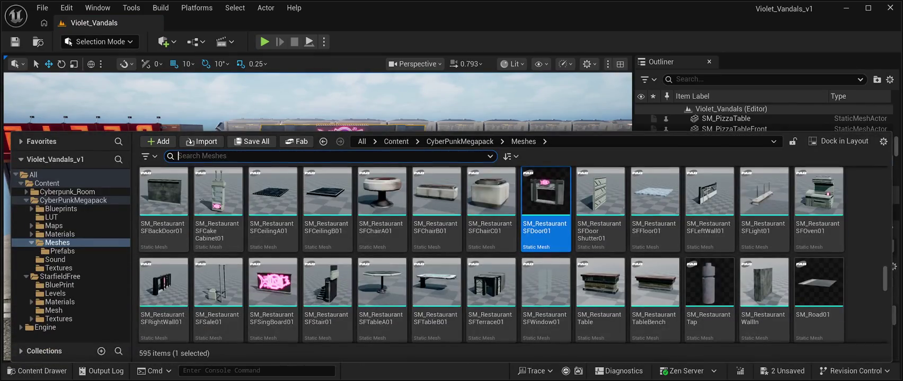
pyautogui.scroll(2, 491, 297)
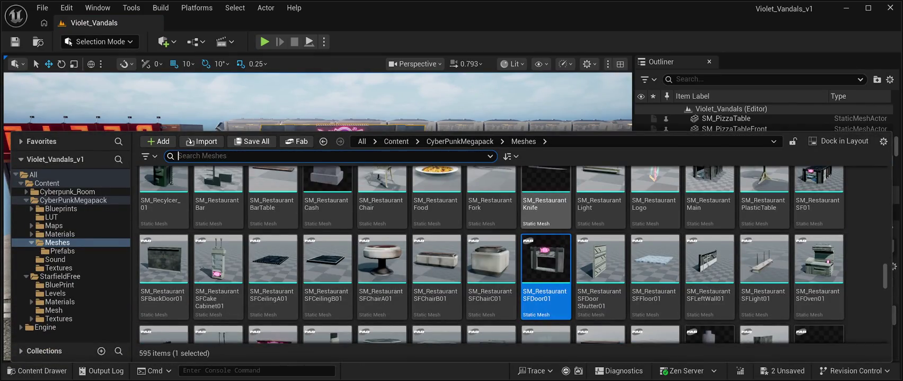
pyautogui.scroll(2, 546, 265)
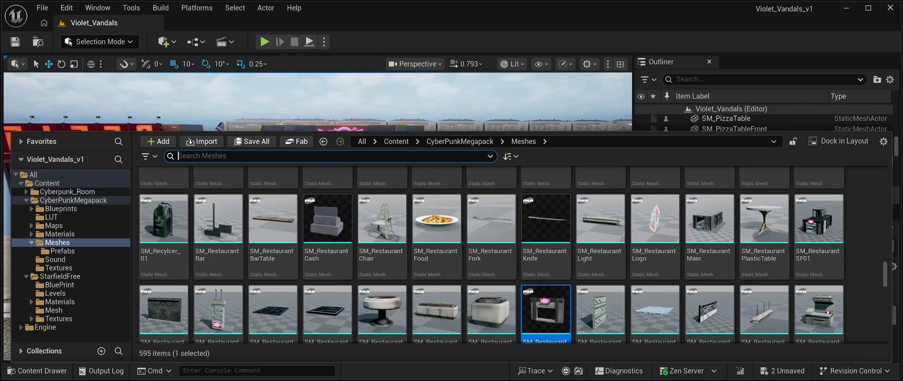
pyautogui.hotkey('ctrl', 'space')
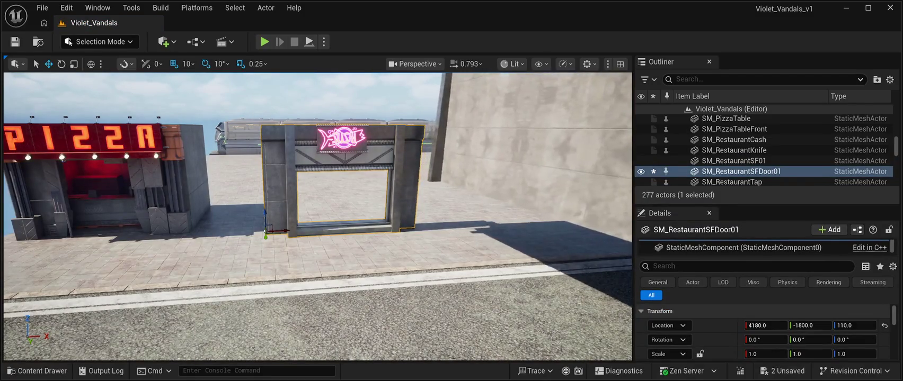
pyautogui.click(733, 160)
pyautogui.press('f')
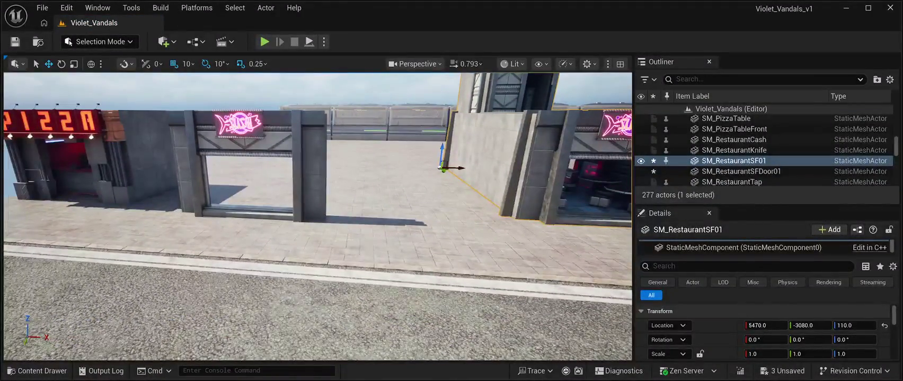
# Step: Delete the standalone door frame and move SF01 beside the kiosk to 4510, -3040, 110
pyautogui.click(741, 171)
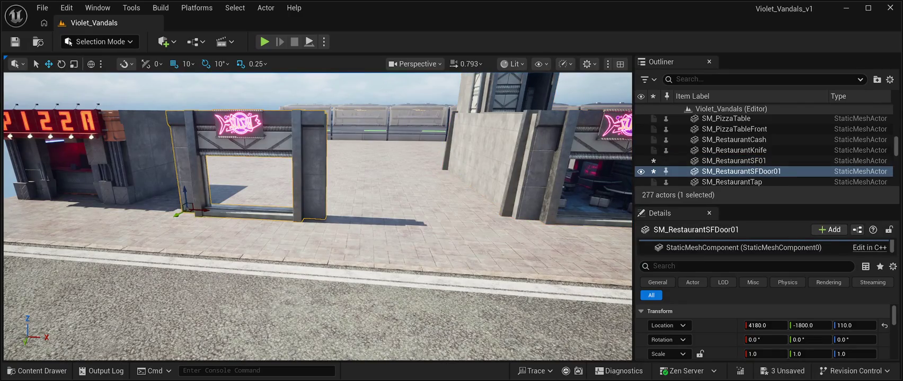
pyautogui.press('Delete')
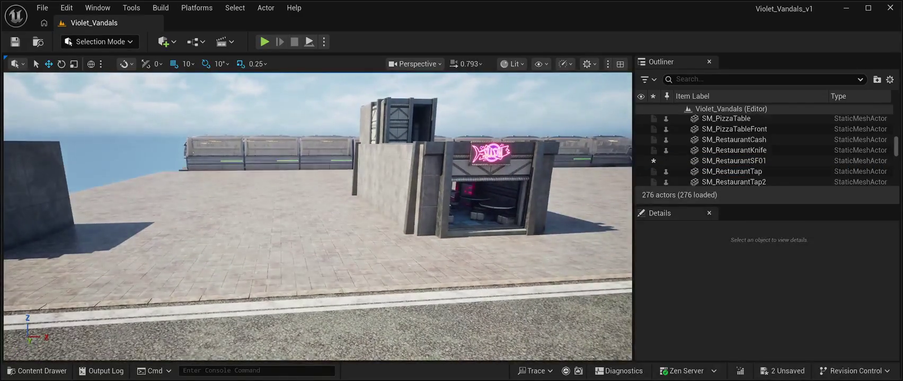
pyautogui.click(734, 160)
pyautogui.moveTo(366, 193); pyautogui.dragTo(175, 212)
pyautogui.moveTo(318, 212); pyautogui.dragTo(223, 212)
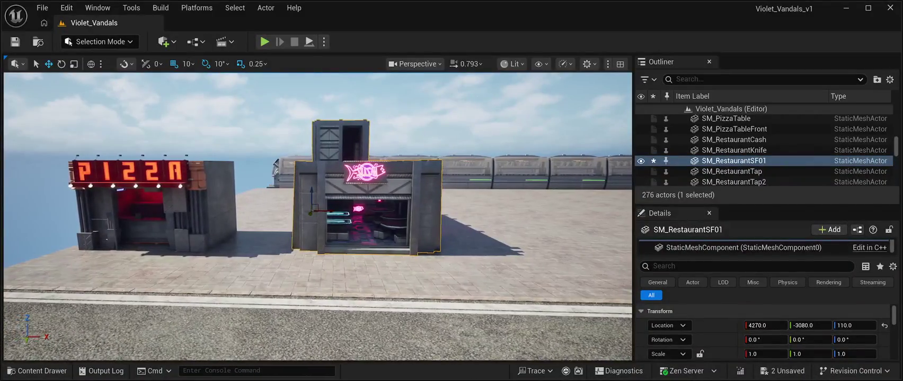
pyautogui.moveTo(312, 212); pyautogui.dragTo(339, 214)
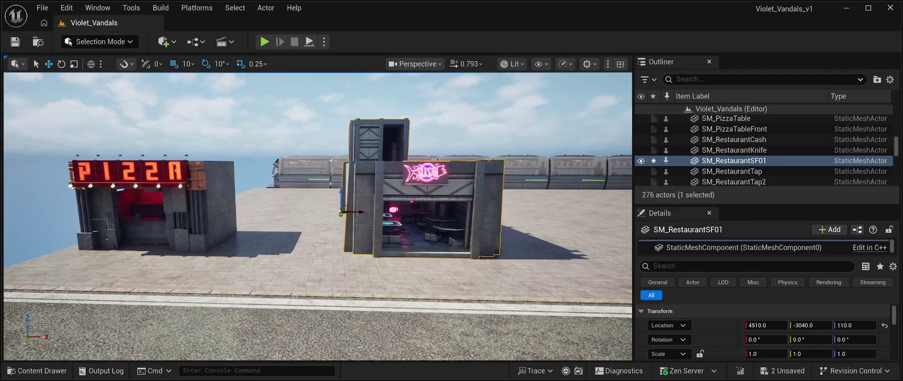
# Step: Select SM_RestaurantSF01 and change its Location Y in the Details panel
pyautogui.click(154, 222)
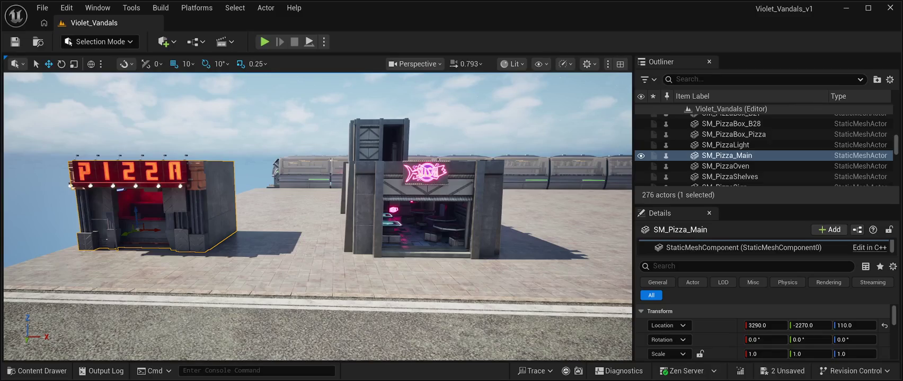
pyautogui.click(424, 223)
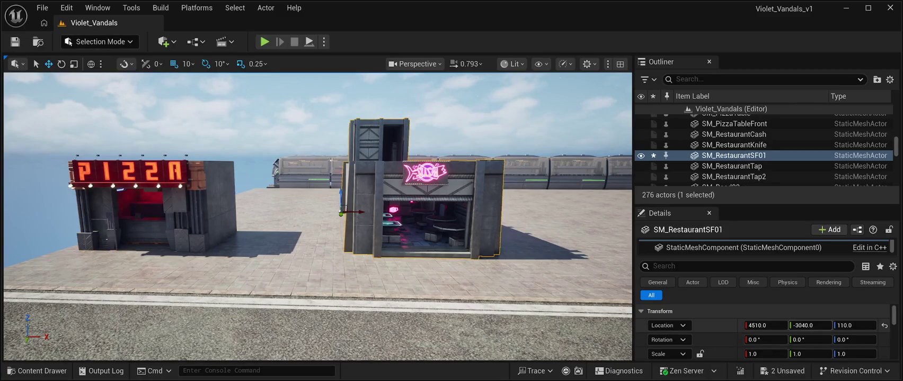
pyautogui.click(810, 325)
pyautogui.write('2270')
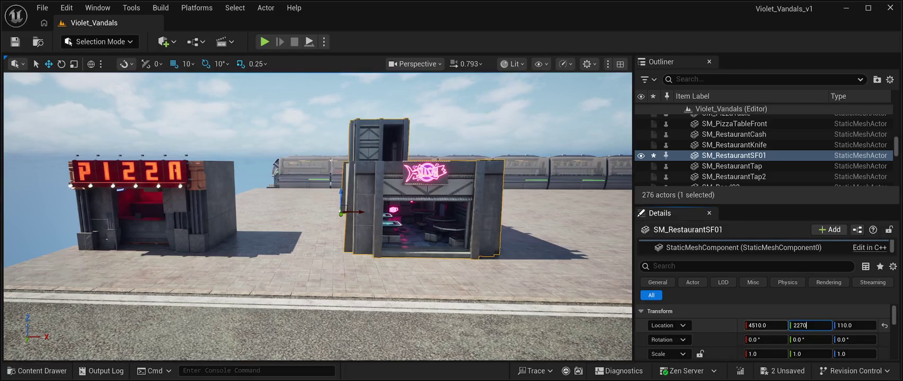
pyautogui.press('Return')
pyautogui.press('f')
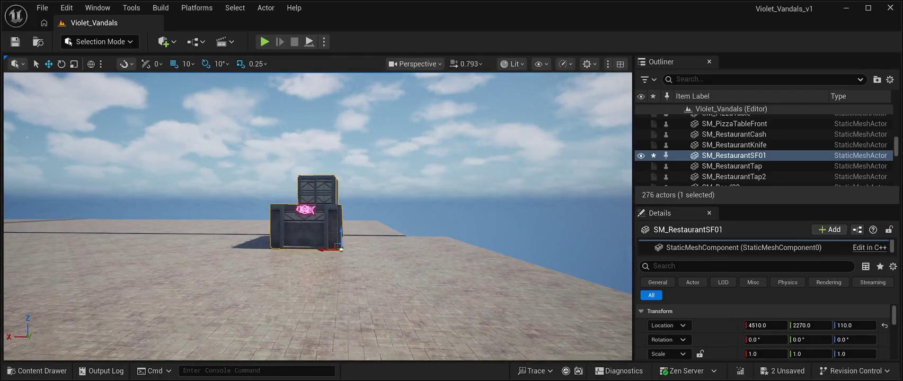
# Step: Slide the restaurant right next to the PIZZA kiosk, settling at 4280, -3080, 110
pyautogui.press('a')
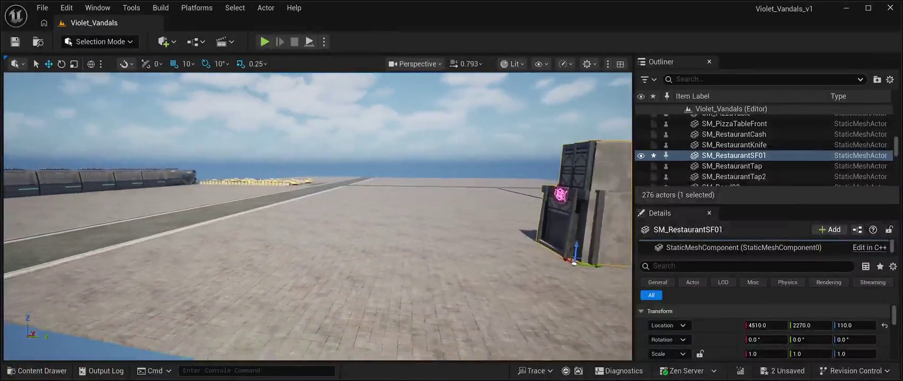
pyautogui.press('s')
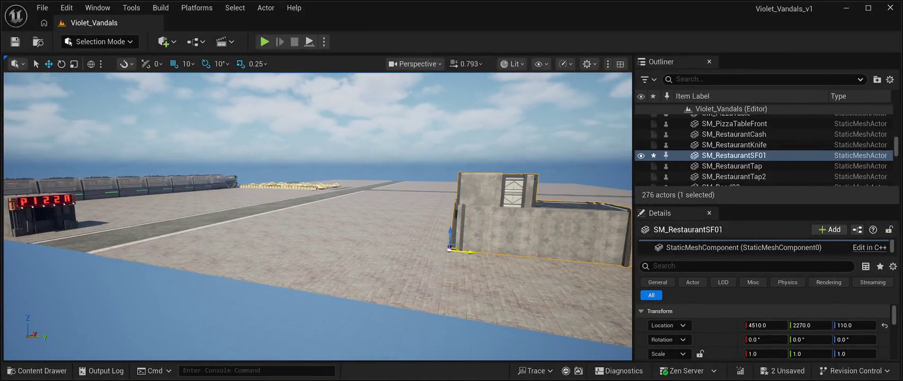
pyautogui.moveTo(469, 251)
pyautogui.mouseDown()
pyautogui.moveTo(315, 247)
pyautogui.moveTo(89, 216)
pyautogui.mouseUp()
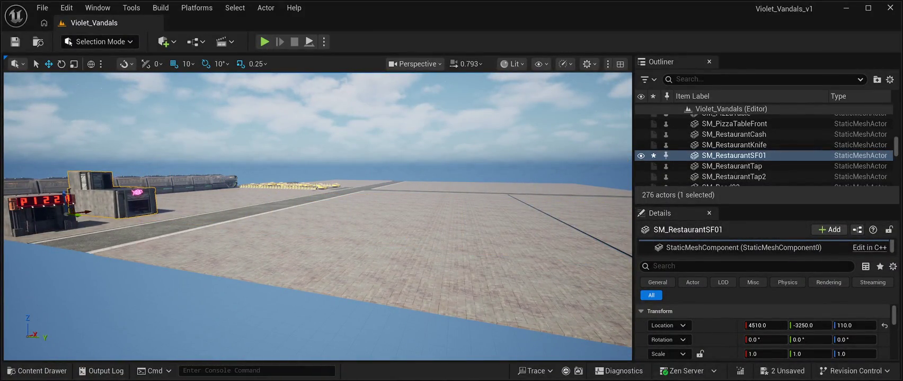
pyautogui.press('w')
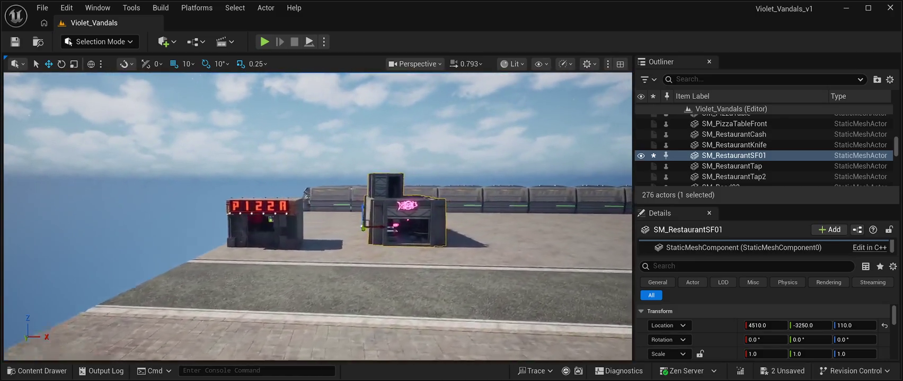
pyautogui.press('w')
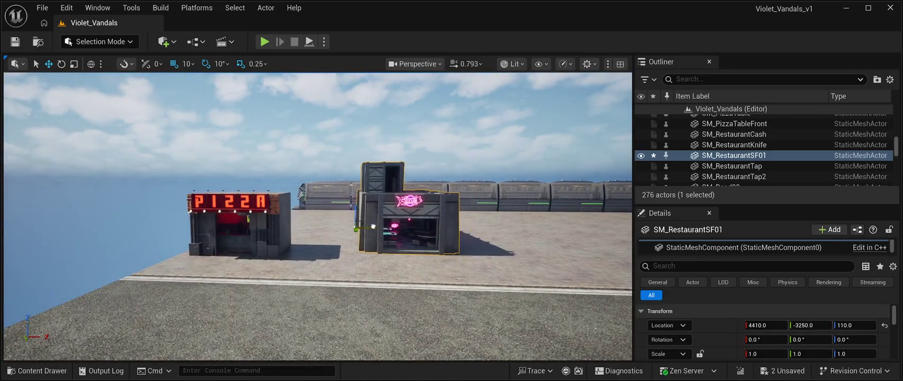
pyautogui.press('w')
pyautogui.press('a')
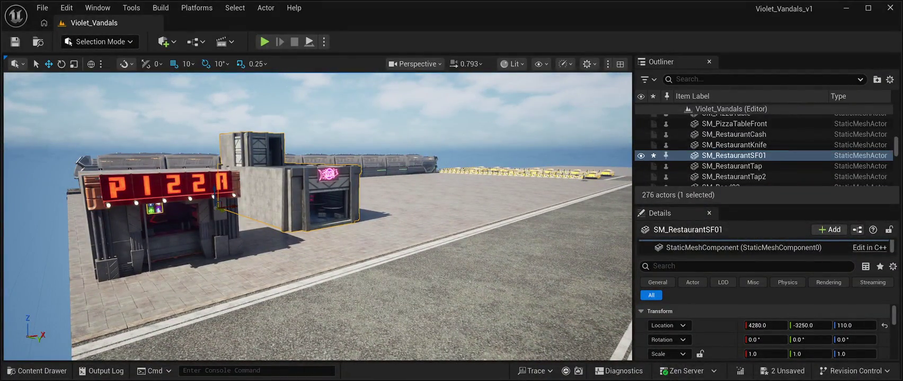
pyautogui.moveTo(233, 208); pyautogui.dragTo(242, 212)
# Step: Fly the camera around the storefront to inspect the gap between both shops
pyautogui.press('w')
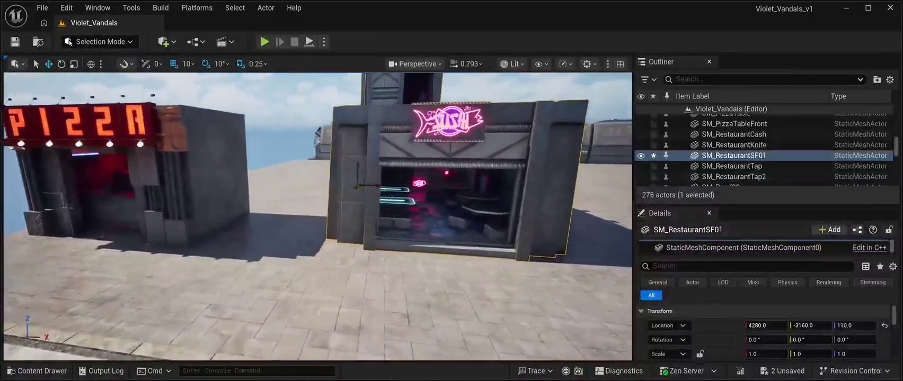
pyautogui.press('w')
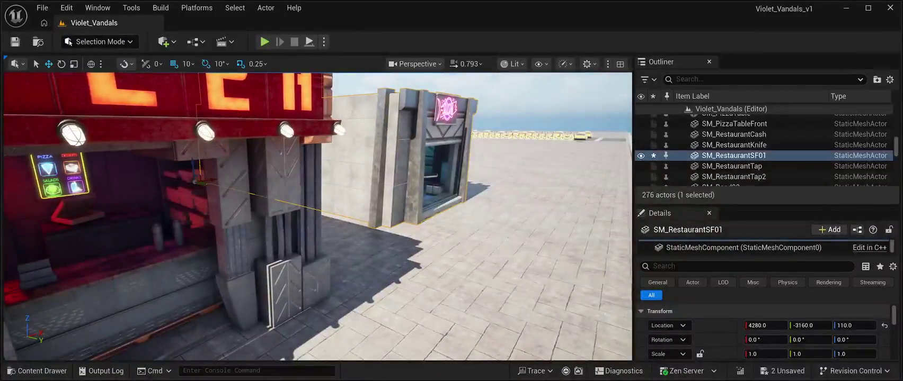
pyautogui.press('a')
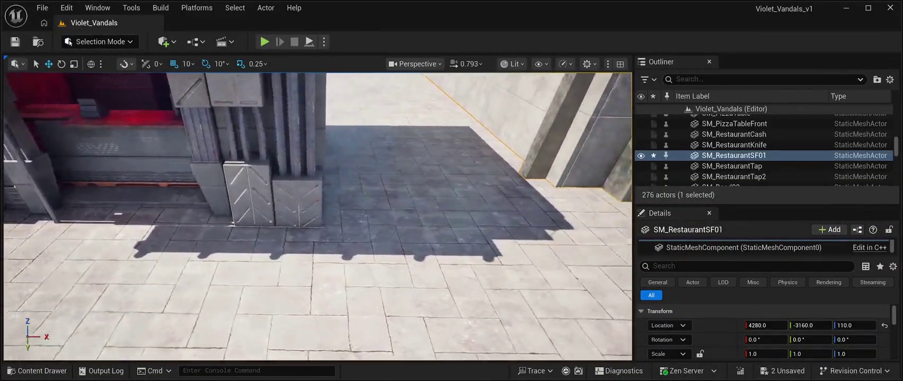
pyautogui.press('d')
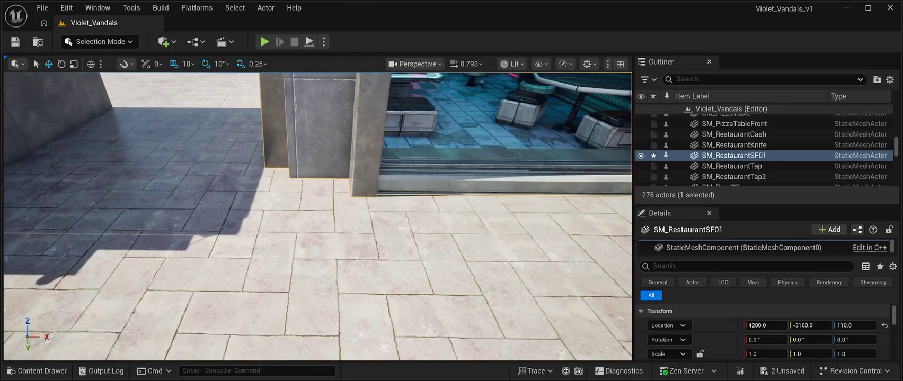
pyautogui.press('a')
pyautogui.press('d')
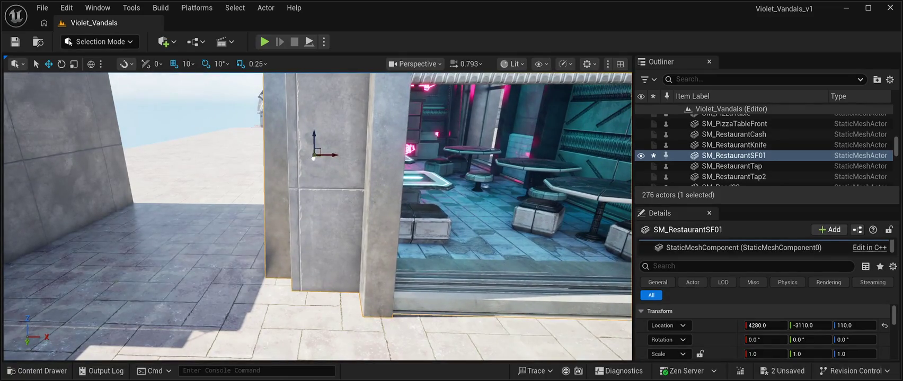
pyautogui.press('a')
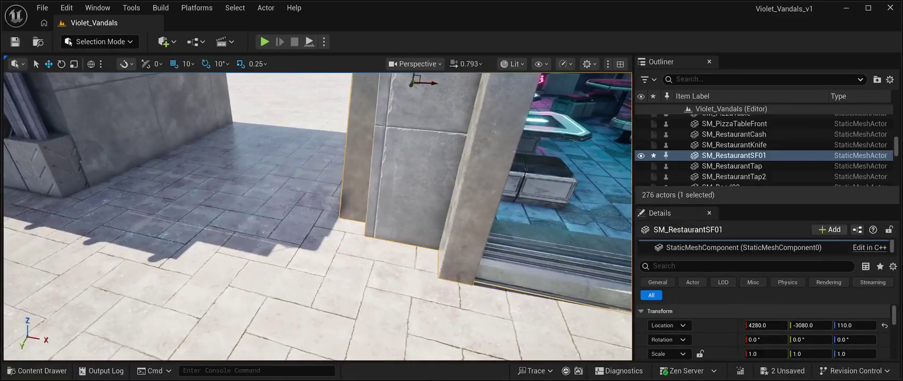
pyautogui.press('s')
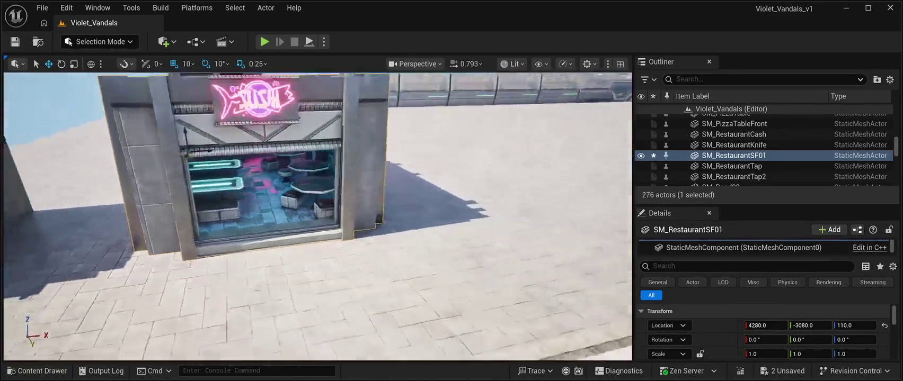
pyautogui.press('s')
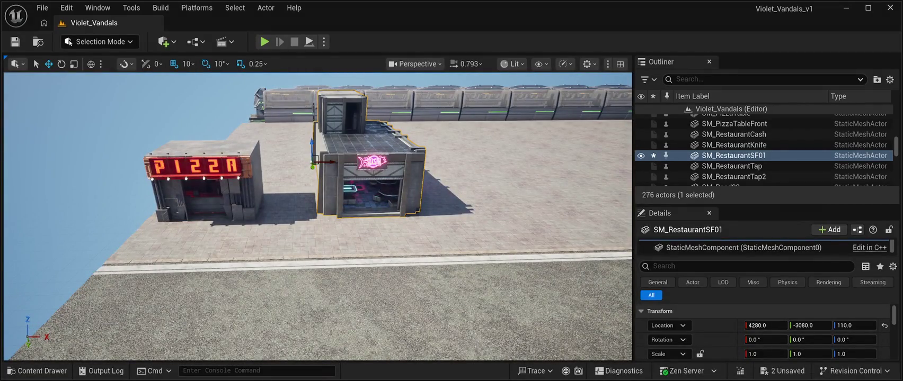
pyautogui.press('w')
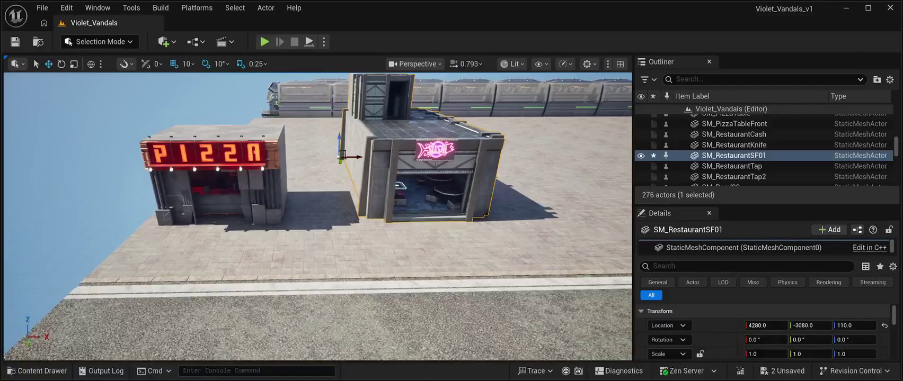
pyautogui.click(37, 371)
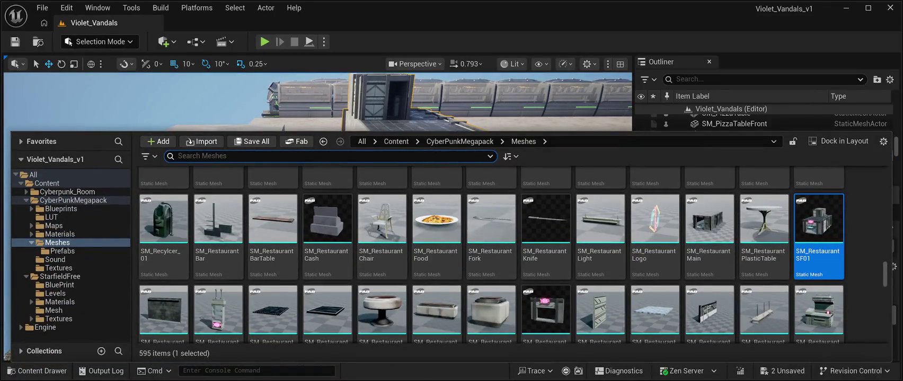
# Step: Place two SM_RestaurantPlasticTable tables before the kiosk, at X 3420 and 3800
pyautogui.scroll(1, 763, 254)
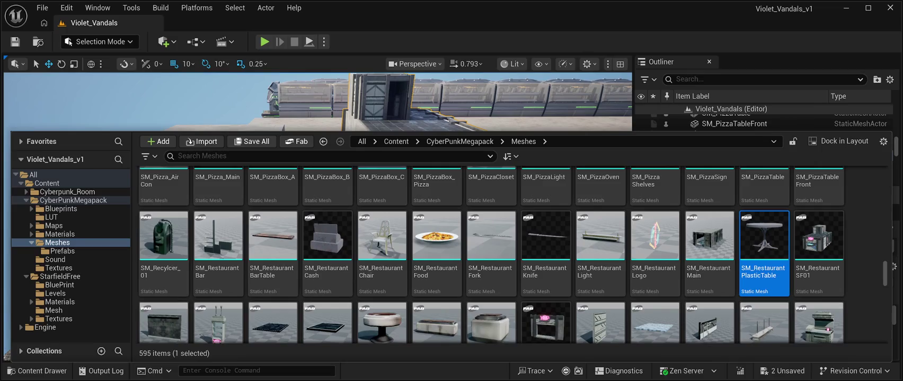
pyautogui.moveTo(819, 236); pyautogui.dragTo(339, 157)
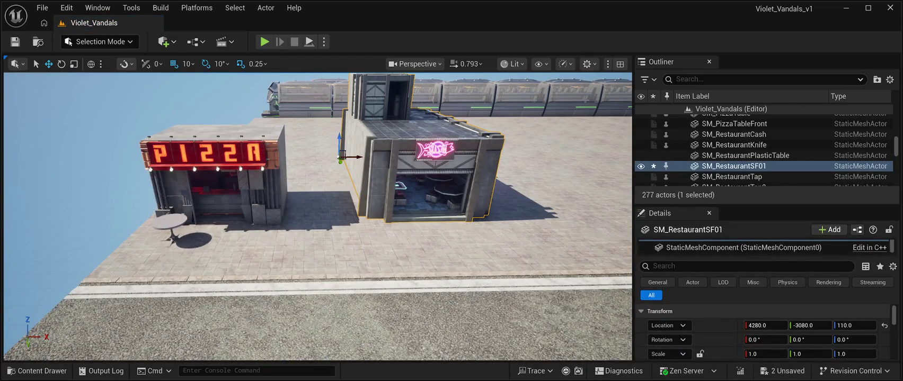
pyautogui.click(745, 156)
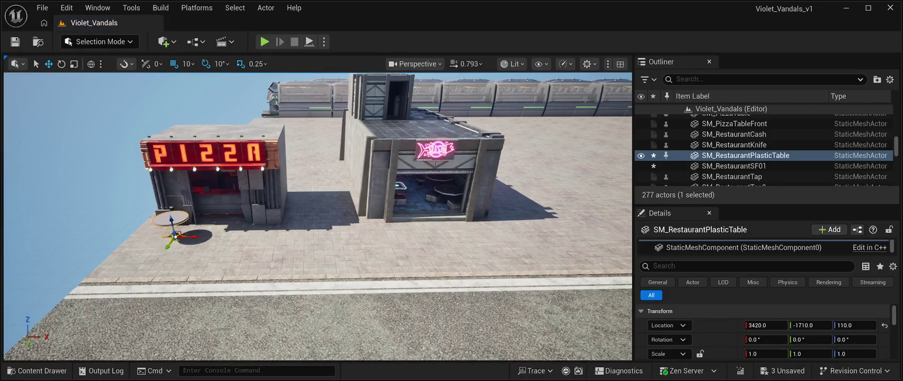
pyautogui.hotkey('ctrl', 'd')
pyautogui.moveTo(194, 237); pyautogui.dragTo(279, 237)
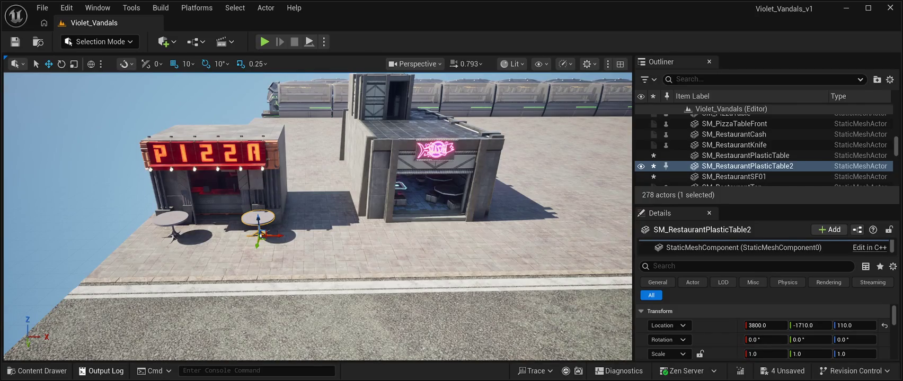
pyautogui.click(37, 371)
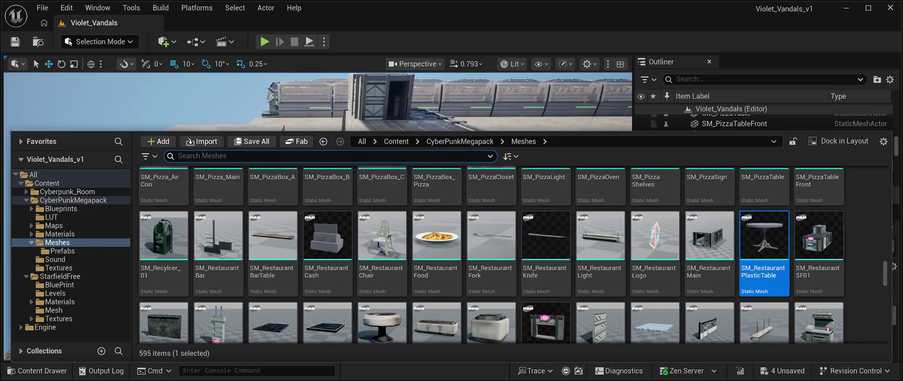
# Step: Drag SM_RestaurantChair from the Content Drawer to stand beside the left plastic table
pyautogui.scroll(-2, 490, 255)
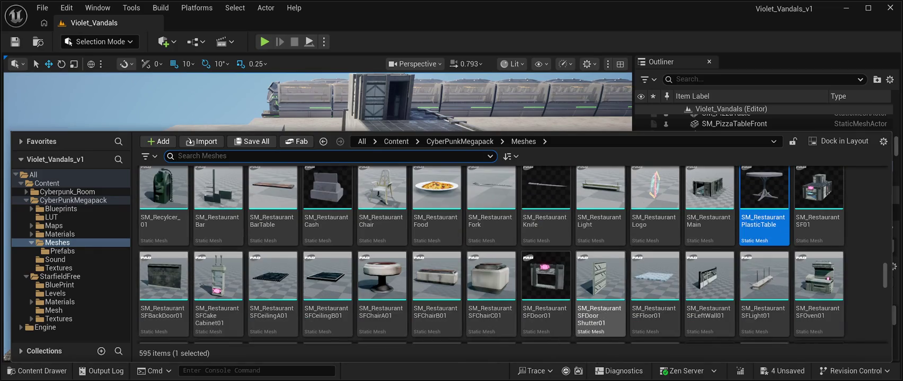
pyautogui.scroll(2, 600, 239)
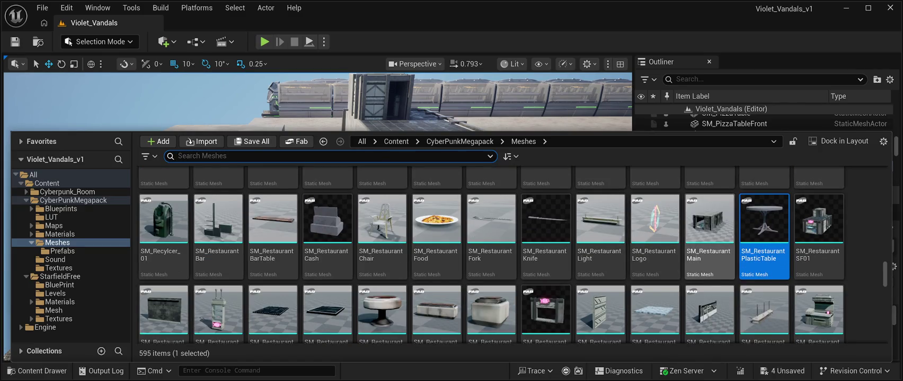
pyautogui.scroll(-1, 710, 265)
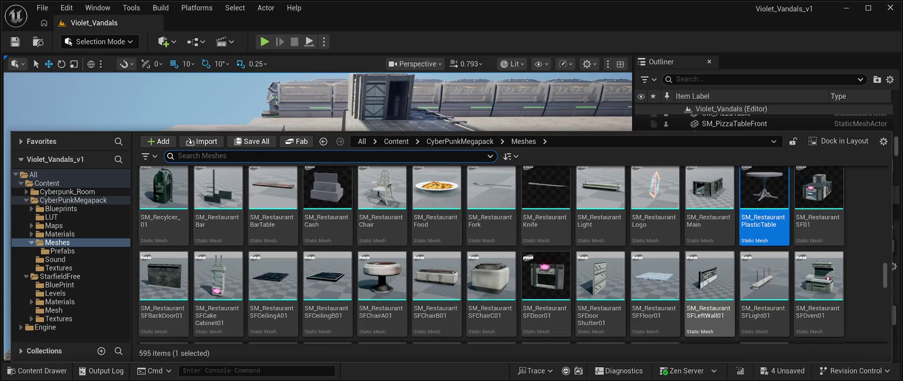
pyautogui.scroll(-2, 599, 296)
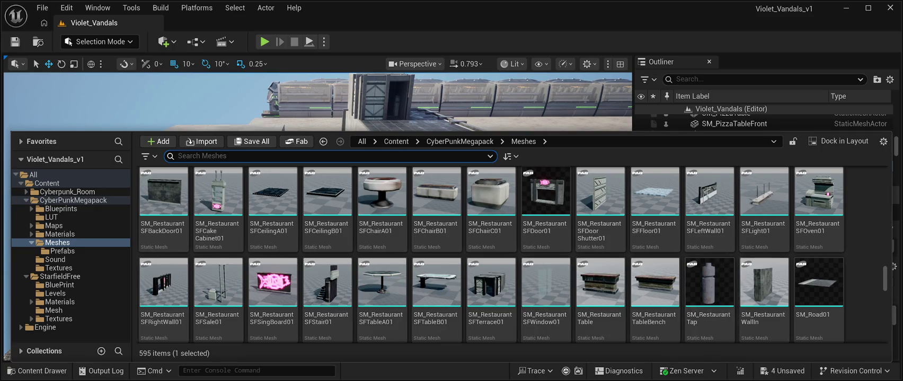
pyautogui.scroll(3, 490, 254)
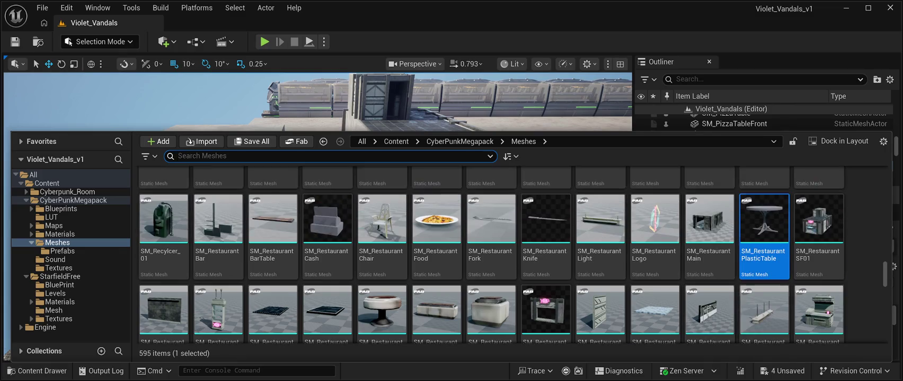
pyautogui.scroll(1, 490, 255)
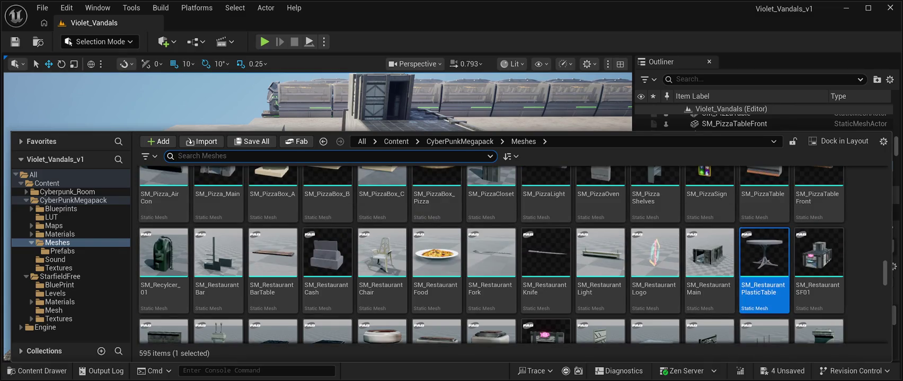
pyautogui.click(382, 254)
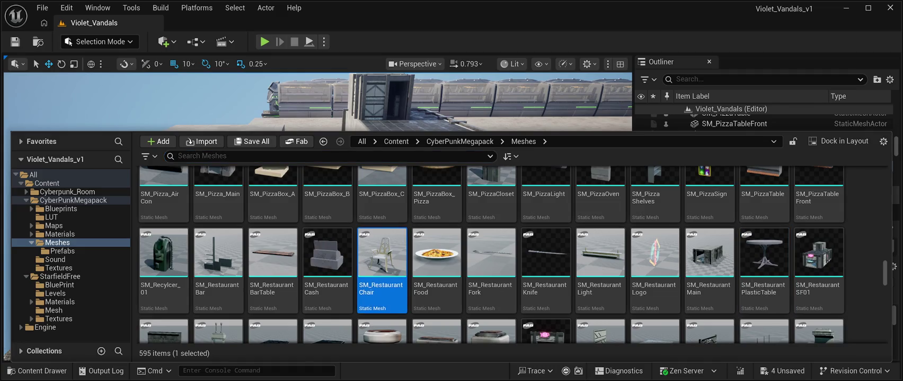
pyautogui.moveTo(381, 254); pyautogui.dragTo(148, 222)
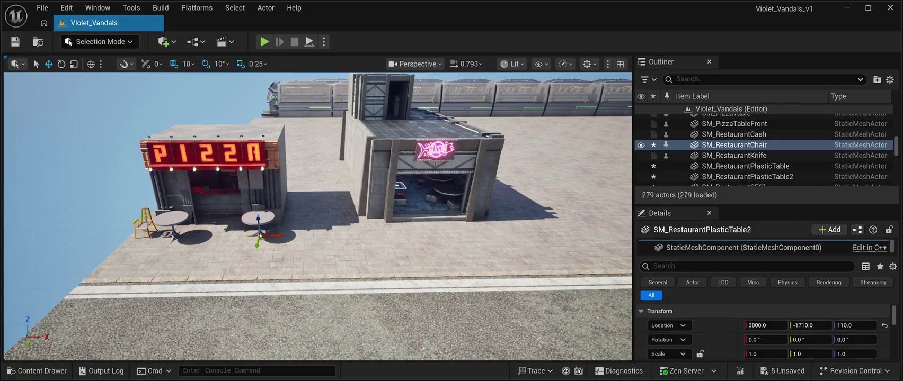
# Step: Duplicate the chair three times, placing the copies around the right and left tables
pyautogui.hotkey('ctrl', 'd')
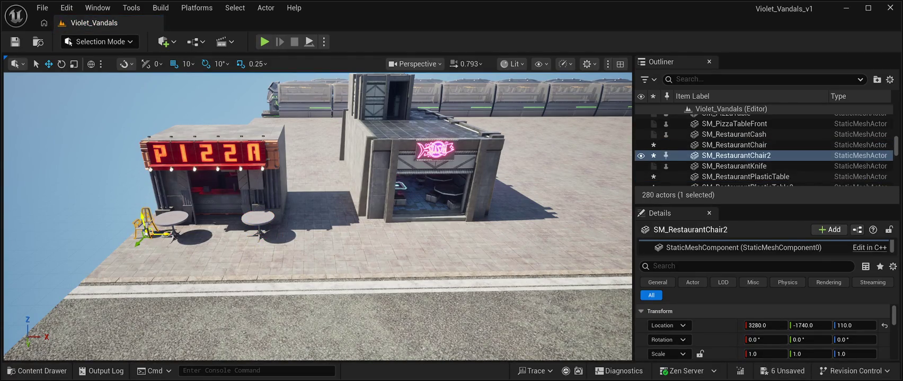
pyautogui.moveTo(159, 245)
pyautogui.mouseDown()
pyautogui.moveTo(313, 248)
pyautogui.moveTo(286, 236)
pyautogui.mouseUp()
pyautogui.click(258, 217)
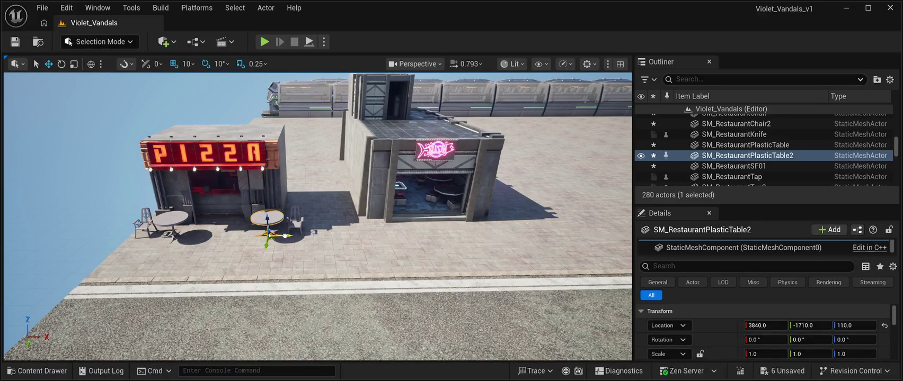
pyautogui.click(295, 218)
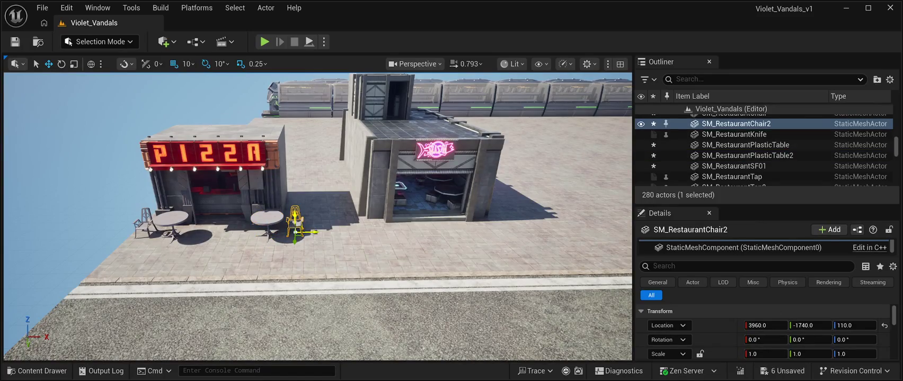
pyautogui.hotkey('ctrl', 'd')
pyautogui.moveTo(315, 231); pyautogui.dragTo(265, 240)
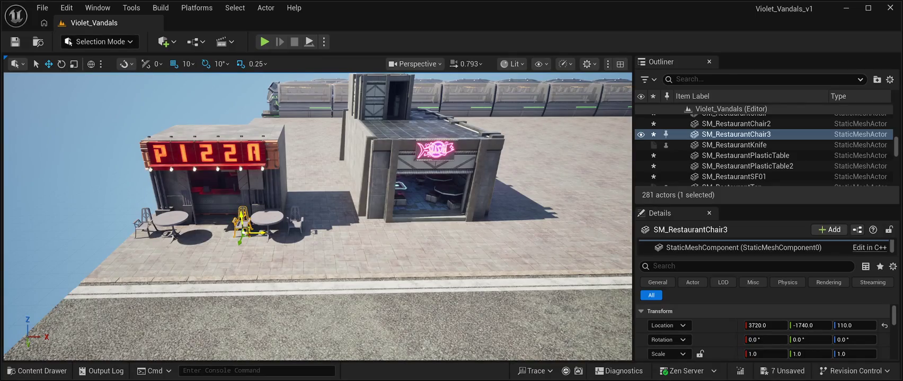
pyautogui.hotkey('ctrl', 'd')
pyautogui.moveTo(262, 232); pyautogui.dragTo(219, 231)
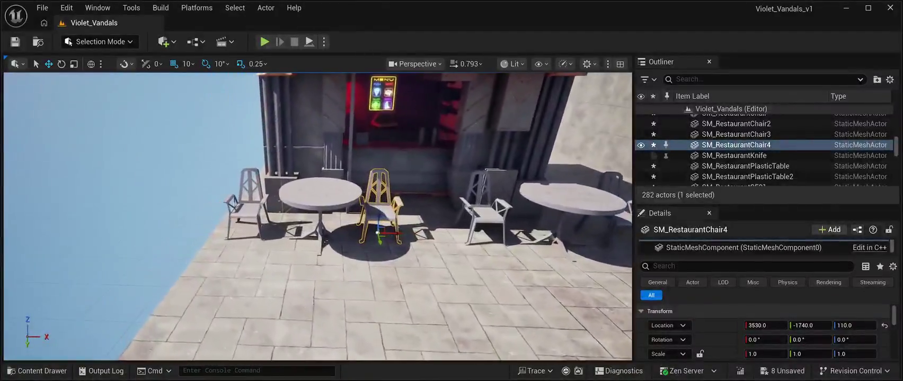
# Step: Nudge the left table and fourth chair, then turn the third chair toward the right table
pyautogui.click(323, 191)
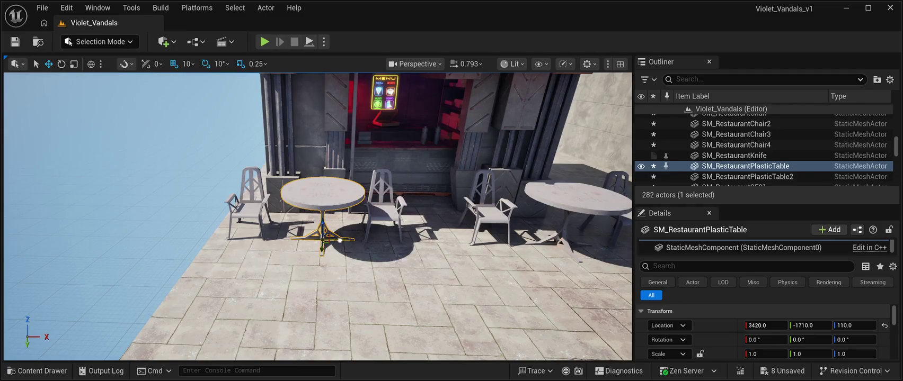
pyautogui.moveTo(340, 240); pyautogui.dragTo(322, 238)
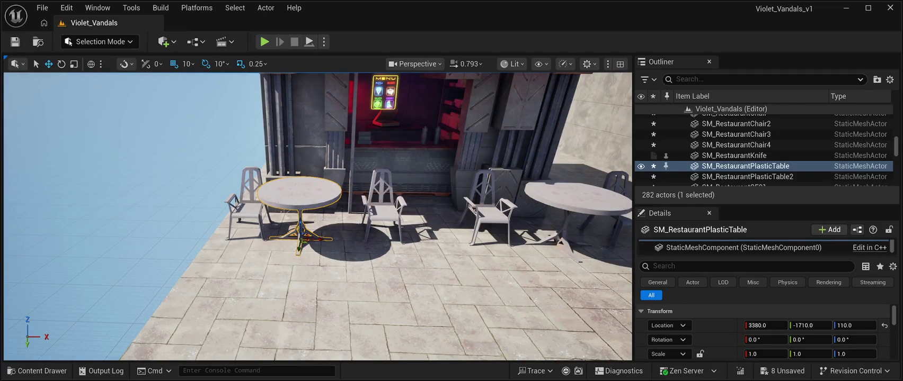
pyautogui.click(382, 202)
pyautogui.moveTo(397, 233)
pyautogui.mouseDown()
pyautogui.moveTo(376, 233)
pyautogui.moveTo(377, 243)
pyautogui.moveTo(387, 240)
pyautogui.mouseUp()
pyautogui.press('e')
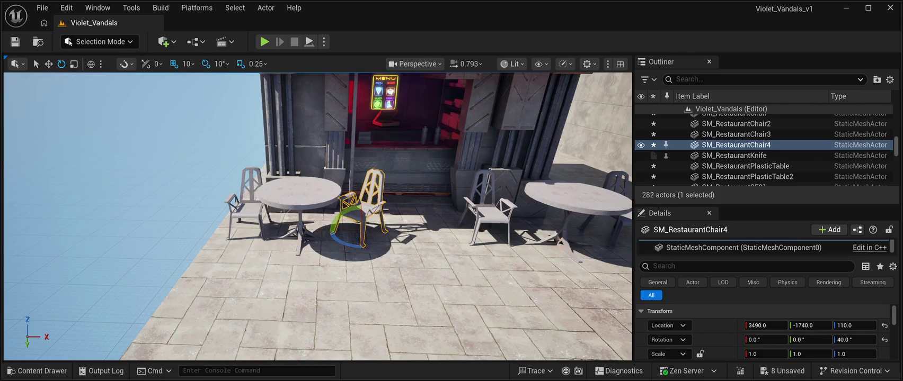
pyautogui.press('d')
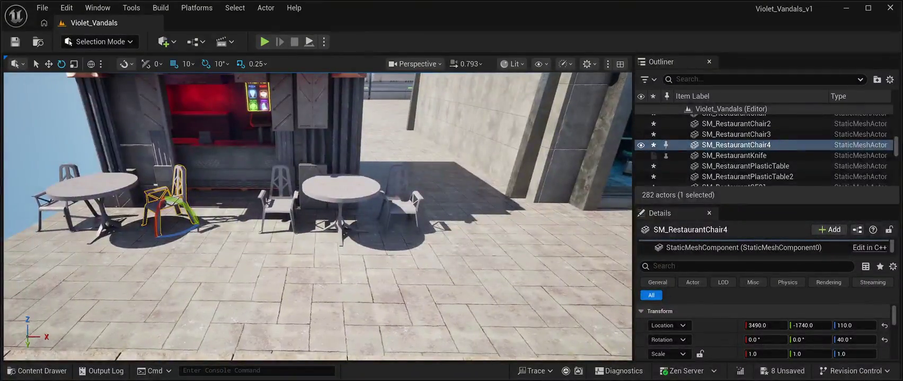
pyautogui.click(278, 196)
pyautogui.moveTo(307, 233)
pyautogui.mouseDown()
pyautogui.moveTo(312, 220)
pyautogui.moveTo(300, 208)
pyautogui.mouseUp()
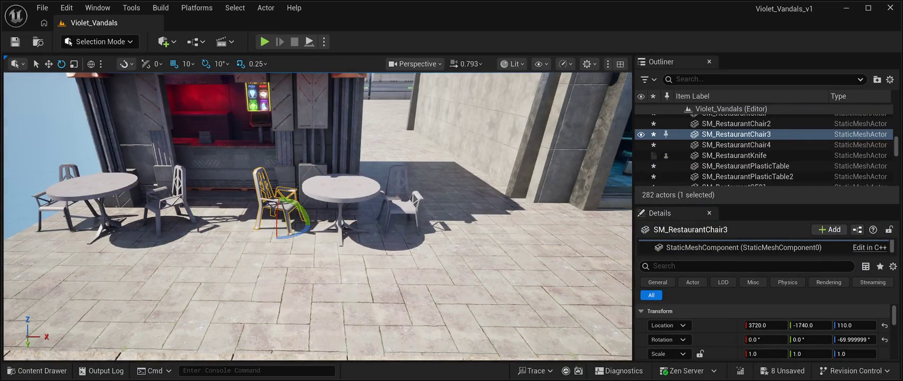
pyautogui.press('w')
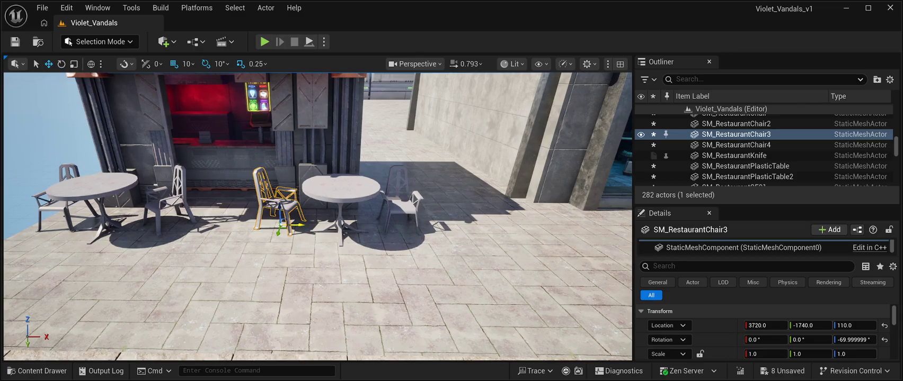
pyautogui.moveTo(300, 226); pyautogui.dragTo(315, 226)
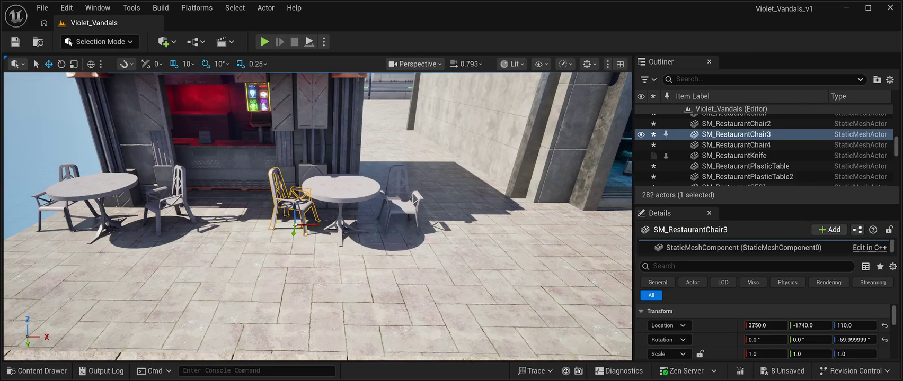
# Step: Turn the chair right of the right table about 80° and nudge the left-table chair closer
pyautogui.click(402, 204)
pyautogui.press('e')
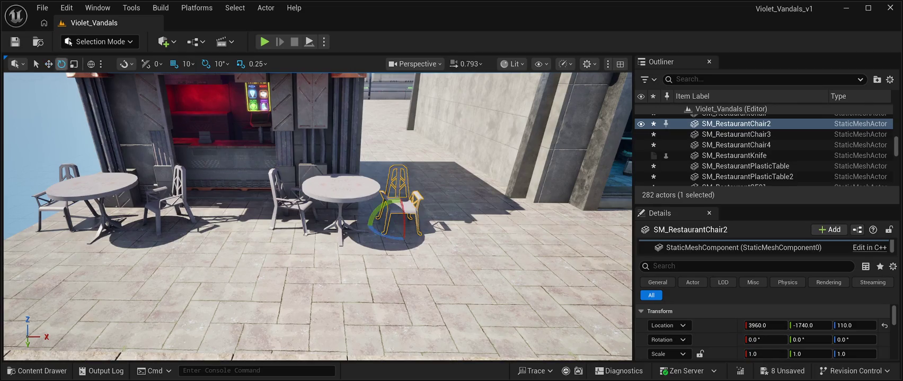
pyautogui.moveTo(376, 225)
pyautogui.mouseDown()
pyautogui.moveTo(402, 240)
pyautogui.moveTo(445, 229)
pyautogui.mouseUp()
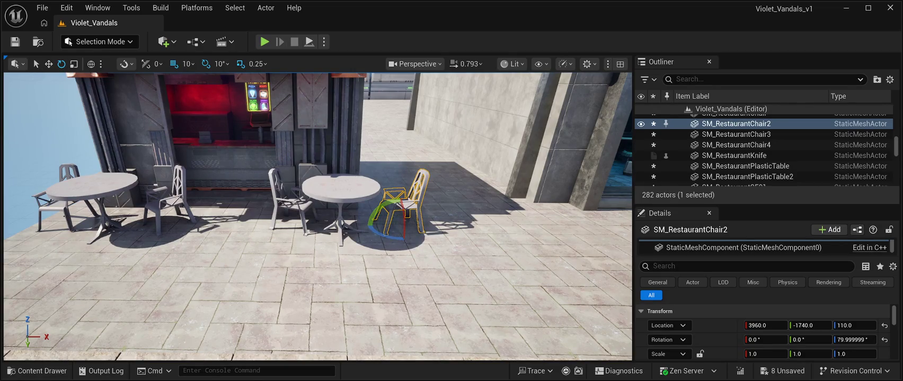
pyautogui.scroll(-10, 318, 217)
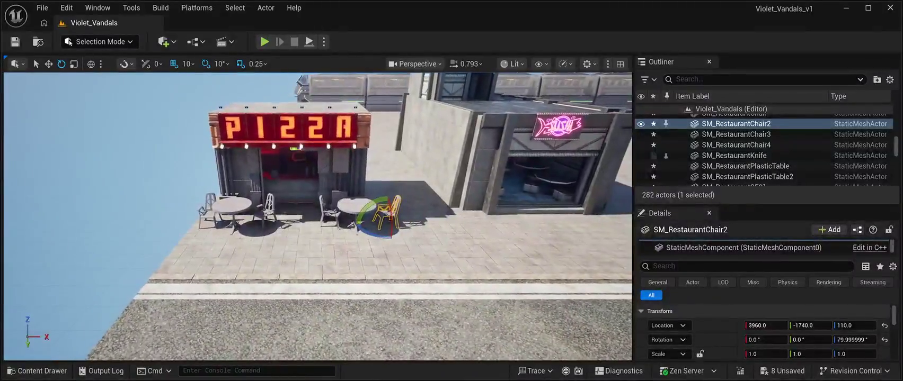
pyautogui.scroll(6, 318, 217)
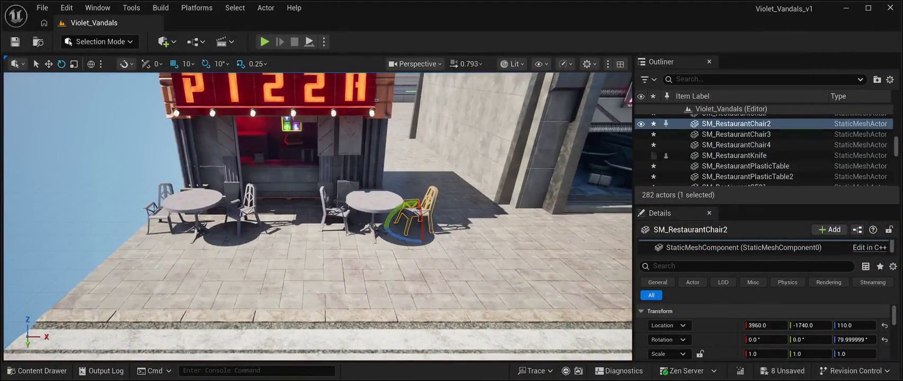
pyautogui.click(247, 209)
pyautogui.click(48, 63)
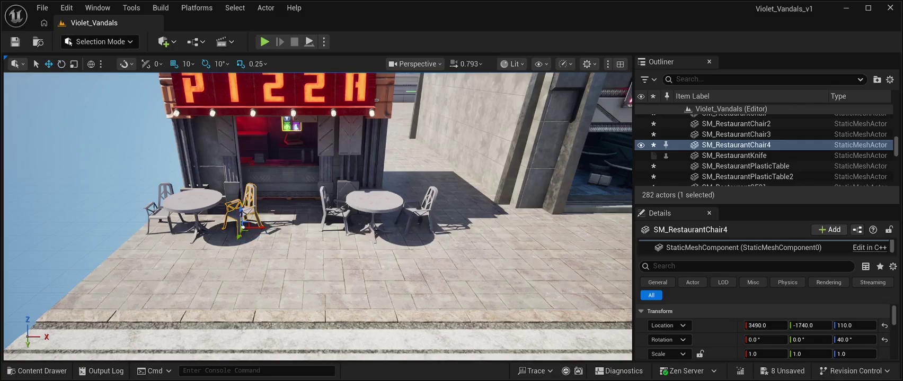
pyautogui.moveTo(259, 227); pyautogui.dragTo(247, 227)
pyautogui.press('f')
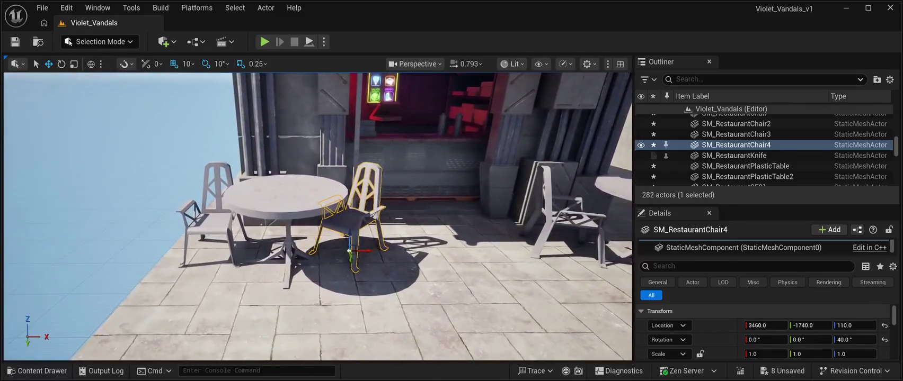
pyautogui.click(739, 119)
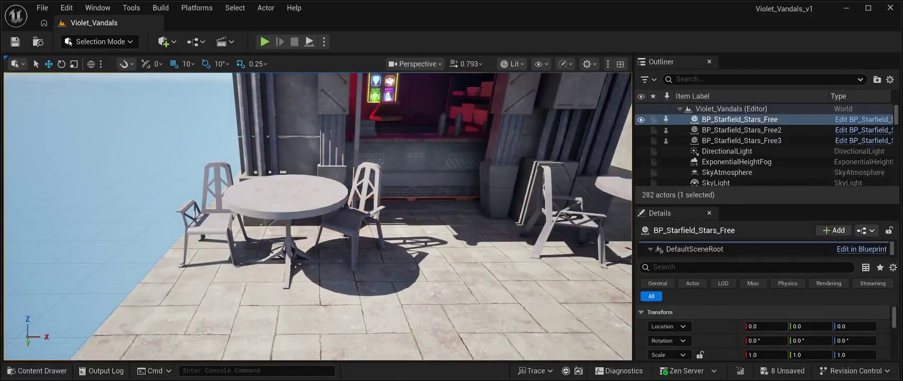
# Step: Fly the camera past the pizza counter, alley and sushi building to review the scene
pyautogui.press('f')
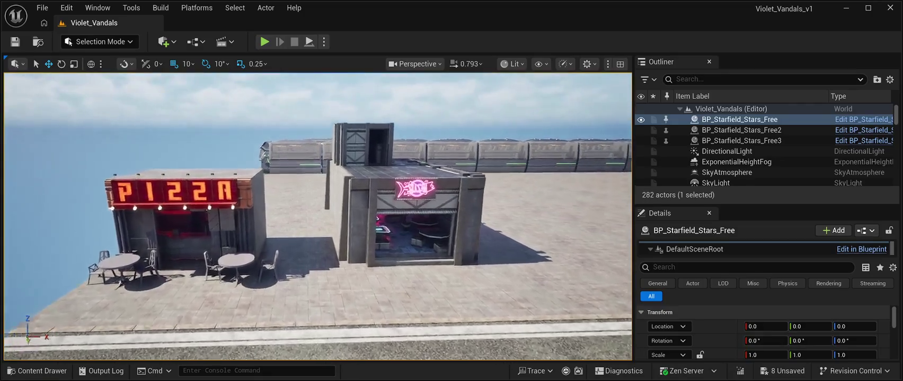
pyautogui.press('w')
pyautogui.press('s')
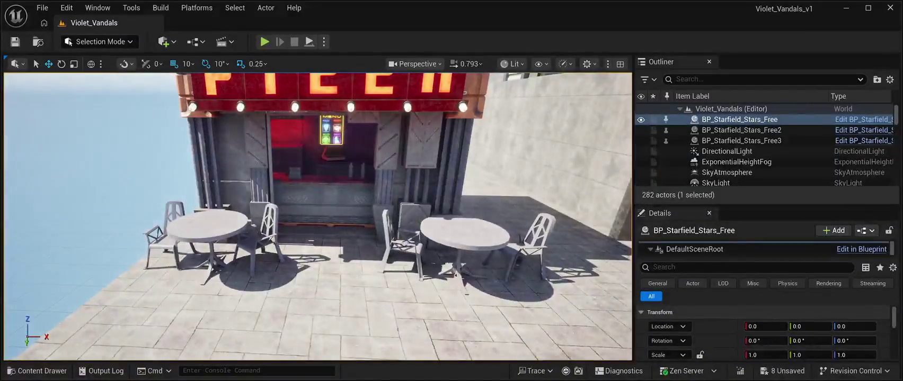
pyautogui.press('d')
pyautogui.press('a')
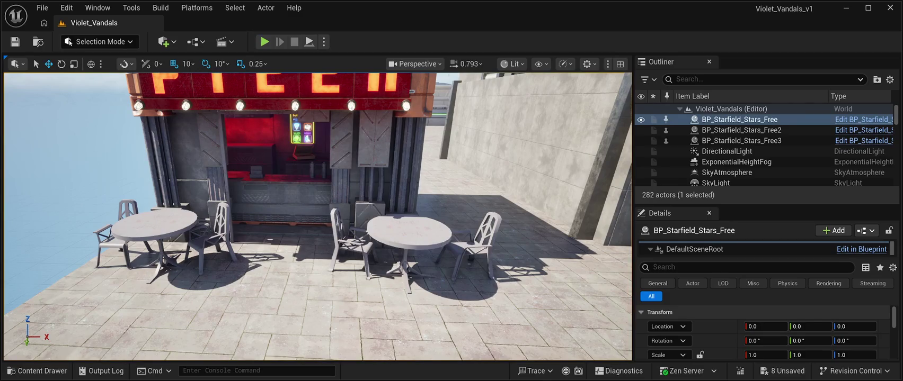
pyautogui.press('s')
pyautogui.press('d')
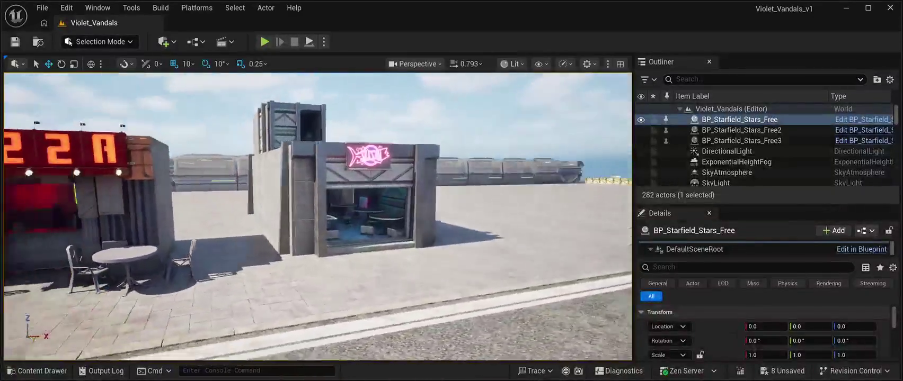
pyautogui.press('s')
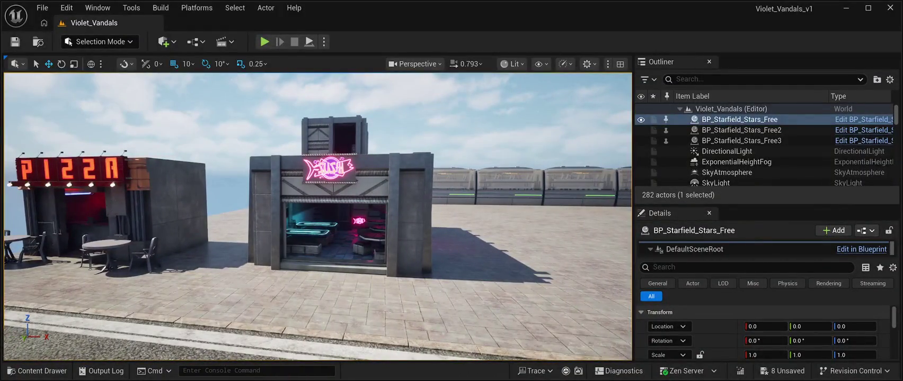
pyautogui.press('a')
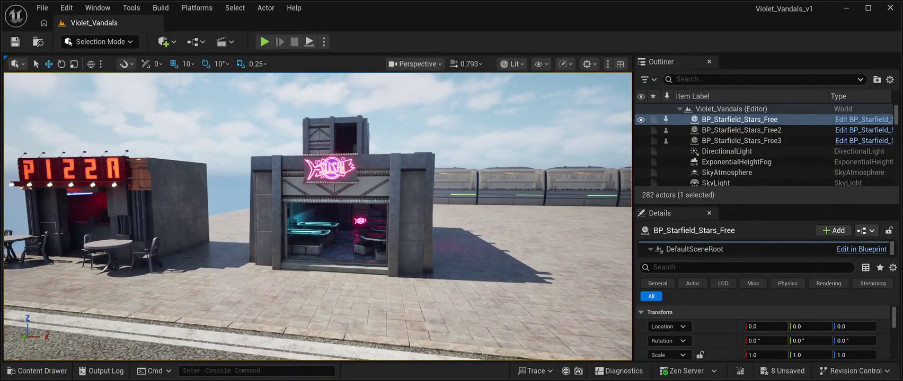
pyautogui.press('s')
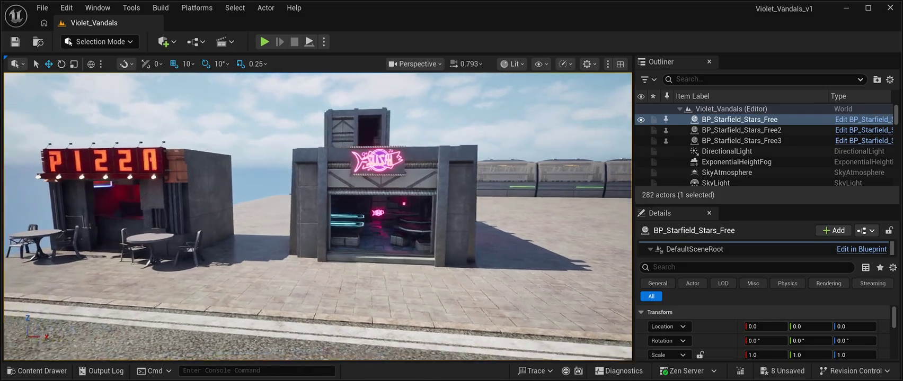
pyautogui.press('d')
pyautogui.press('a')
pyautogui.press('w')
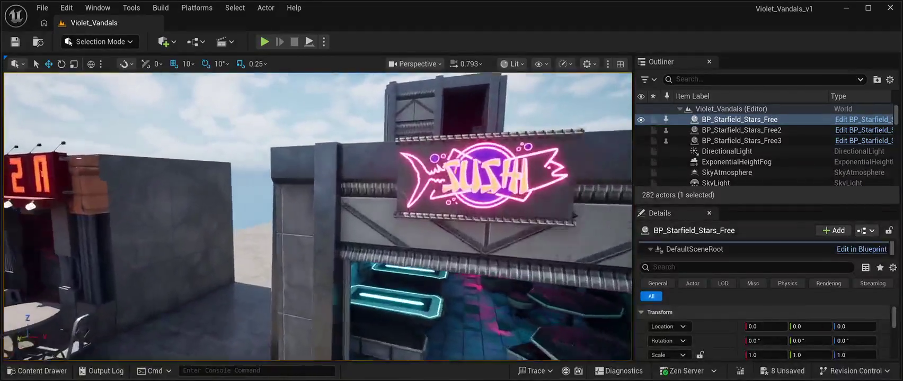
pyautogui.press('s')
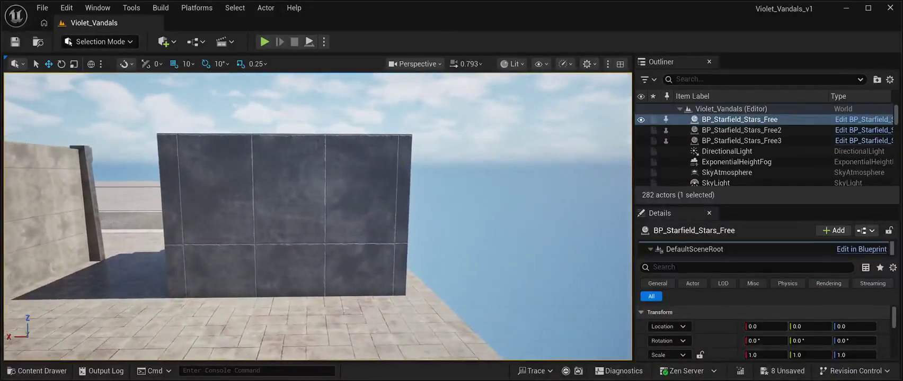
pyautogui.hotkey('ctrl', 'space')
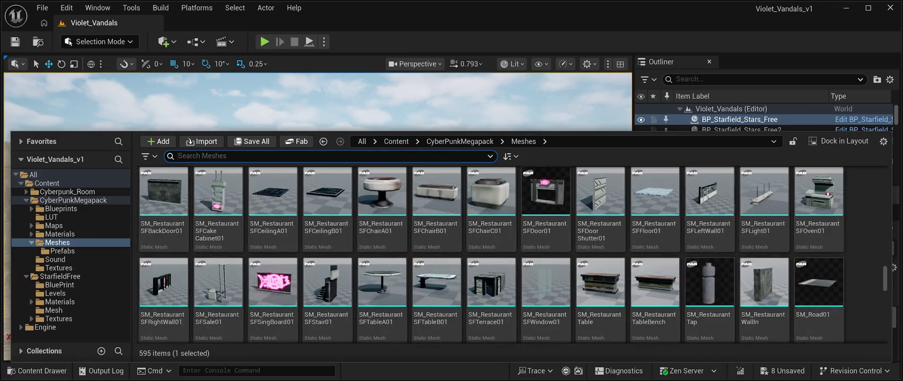
# Step: Drag SM_Screen01 from the Meshes folder into the level beside the concrete block
pyautogui.scroll(-3, 600, 249)
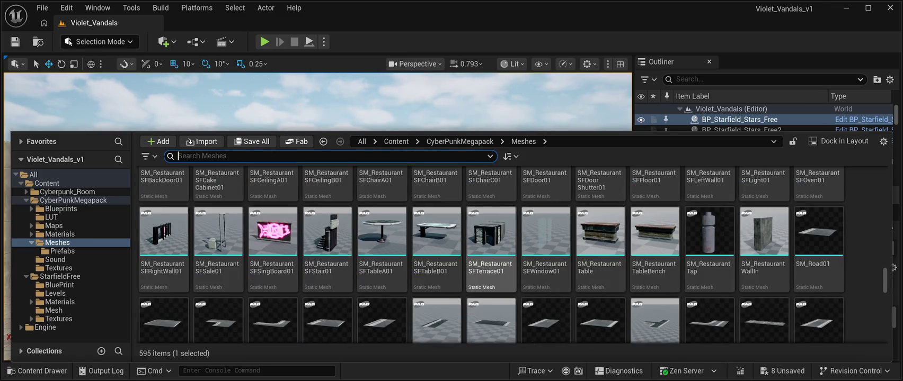
pyautogui.scroll(-2, 491, 254)
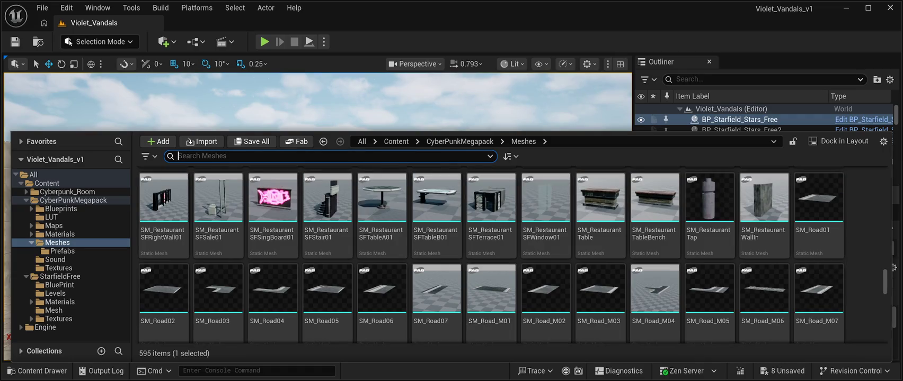
pyautogui.scroll(-1, 655, 238)
pyautogui.scroll(-6, 655, 238)
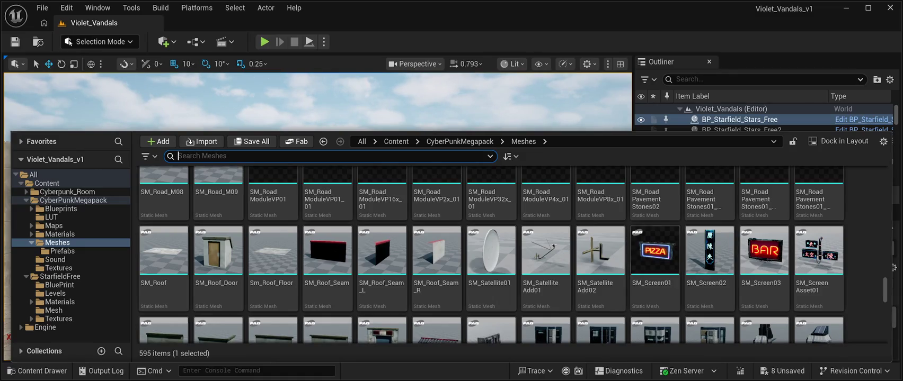
pyautogui.click(655, 249)
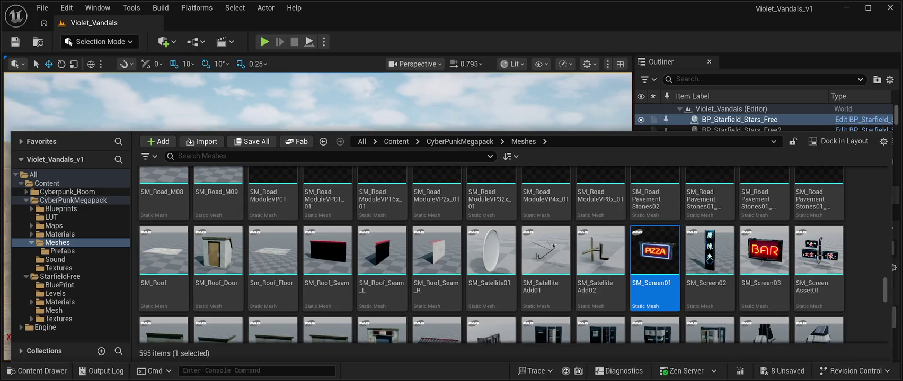
pyautogui.moveTo(655, 249)
pyautogui.mouseDown()
pyautogui.moveTo(476, 159)
pyautogui.moveTo(434, 191)
pyautogui.moveTo(429, 206)
pyautogui.moveTo(492, 262)
pyautogui.moveTo(529, 203)
pyautogui.mouseUp()
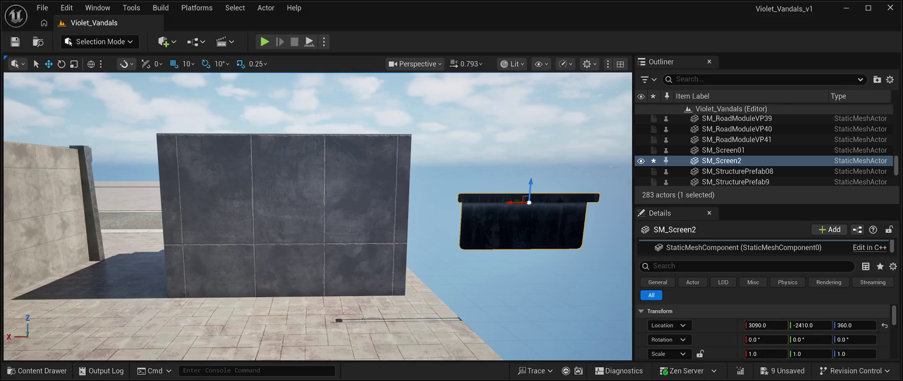
# Step: Rotate SM_Screen2 to face forward and slide it onto the concrete block's front wall
pyautogui.press('e')
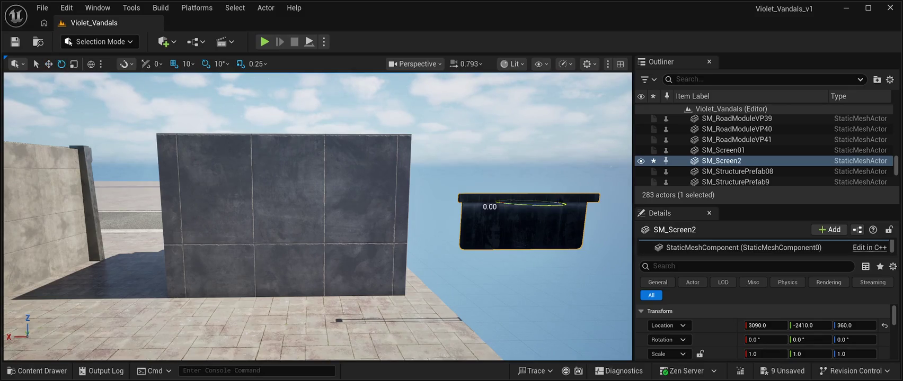
pyautogui.moveTo(524, 205); pyautogui.dragTo(605, 211)
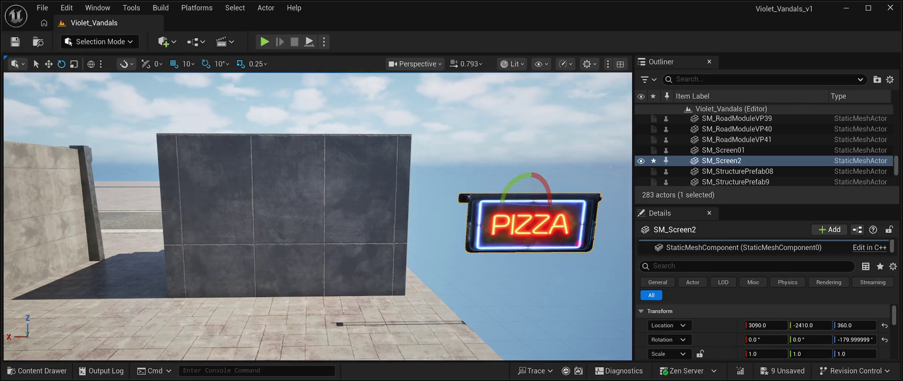
pyautogui.press('w')
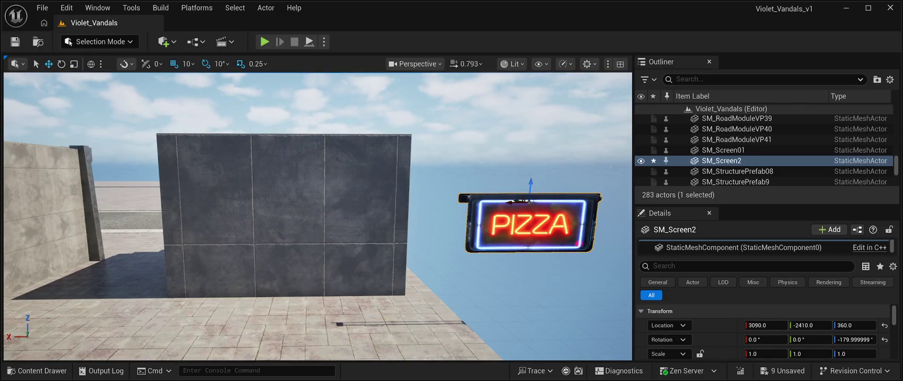
pyautogui.moveTo(512, 202); pyautogui.dragTo(279, 193)
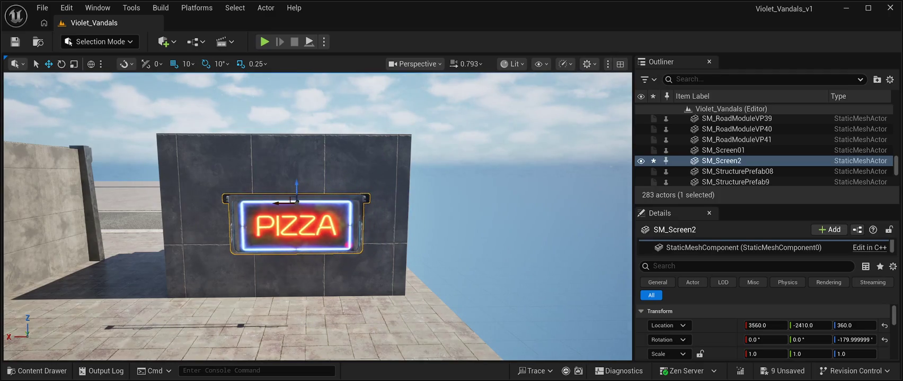
pyautogui.moveTo(341, 174); pyautogui.dragTo(340, 174)
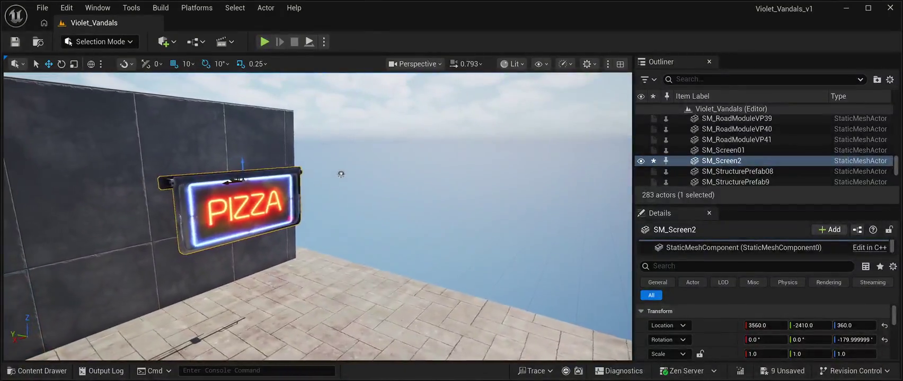
pyautogui.moveTo(232, 179)
pyautogui.mouseDown()
pyautogui.moveTo(190, 167)
pyautogui.moveTo(292, 192)
pyautogui.moveTo(318, 189)
pyautogui.moveTo(325, 97)
pyautogui.moveTo(279, 113)
pyautogui.mouseUp()
# Step: Pull the view back to check the building, then delete SM_Screen2
pyautogui.moveTo(318, 212)
pyautogui.mouseDown()
pyautogui.moveTo(318, 243)
pyautogui.moveTo(286, 244)
pyautogui.moveTo(337, 209)
pyautogui.mouseUp()
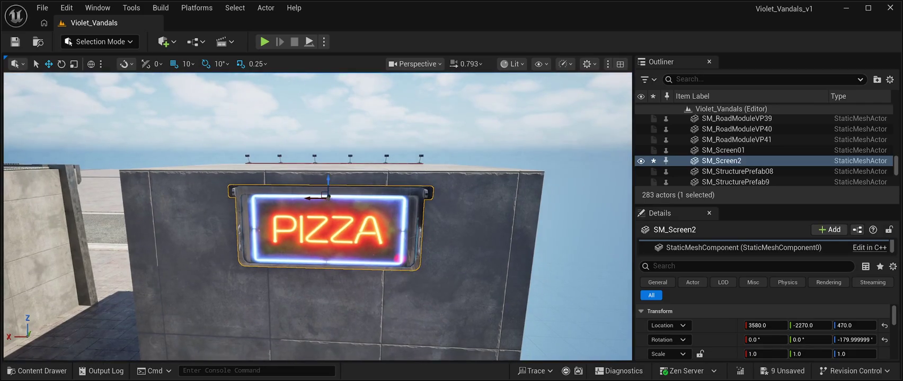
pyautogui.press('d')
pyautogui.press('s')
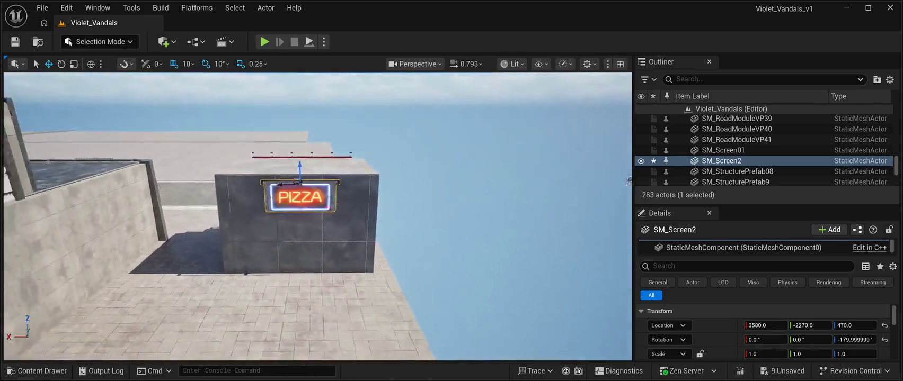
pyautogui.press('d')
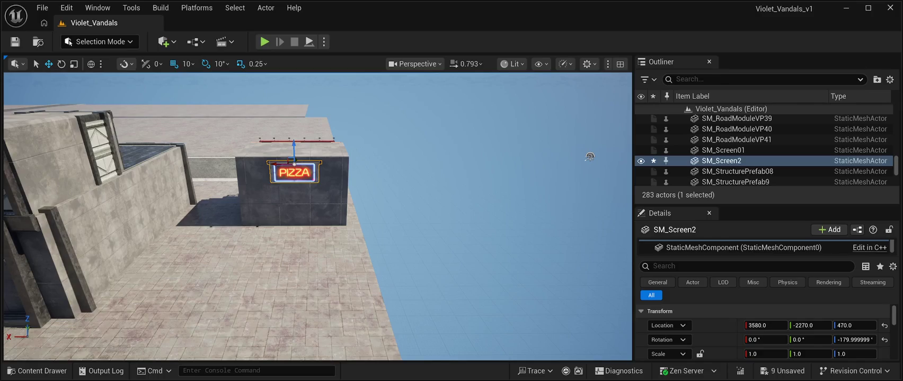
pyautogui.press('Delete')
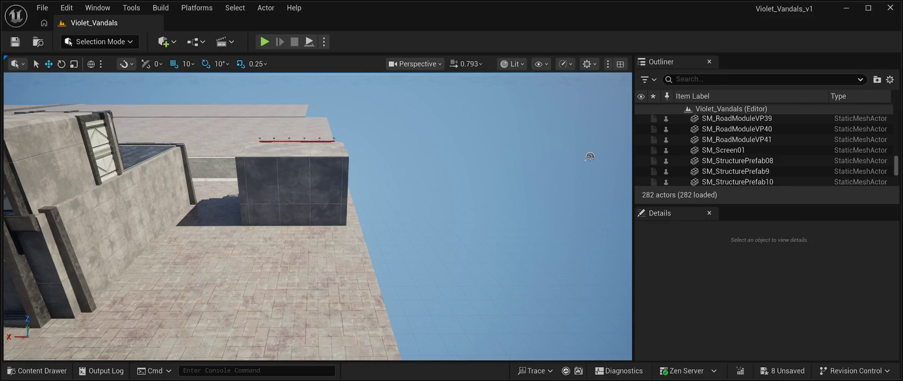
# Step: Duplicate the PIZZA billboard above the kiosk and slide the copy away along Y
pyautogui.click(212, 139)
pyautogui.press('a')
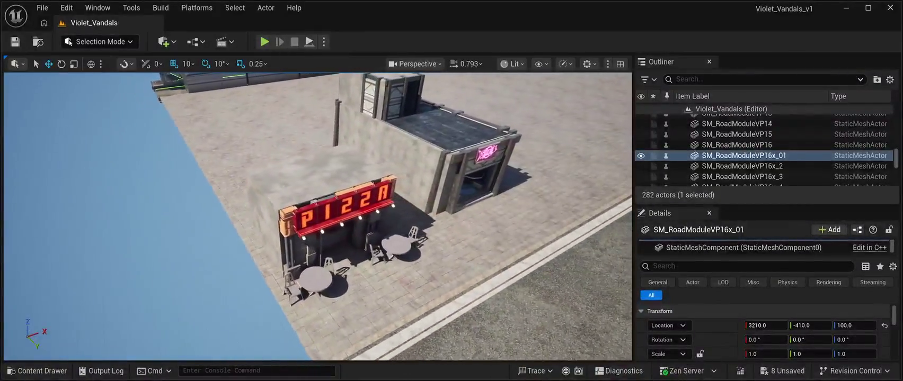
pyautogui.click(339, 207)
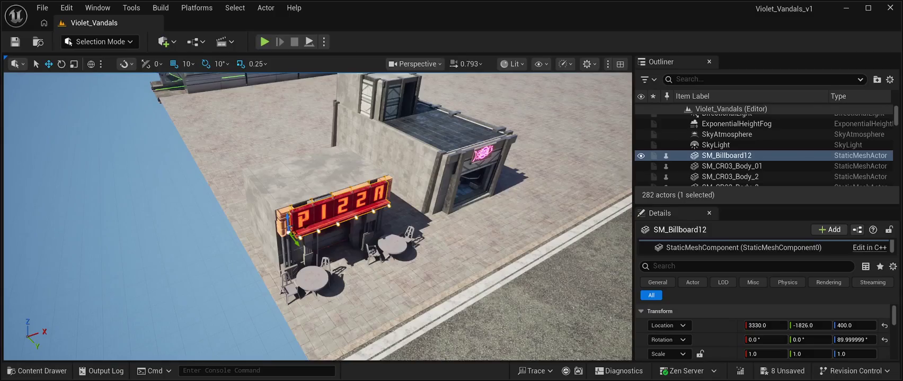
pyautogui.hotkey('ctrl', 'd')
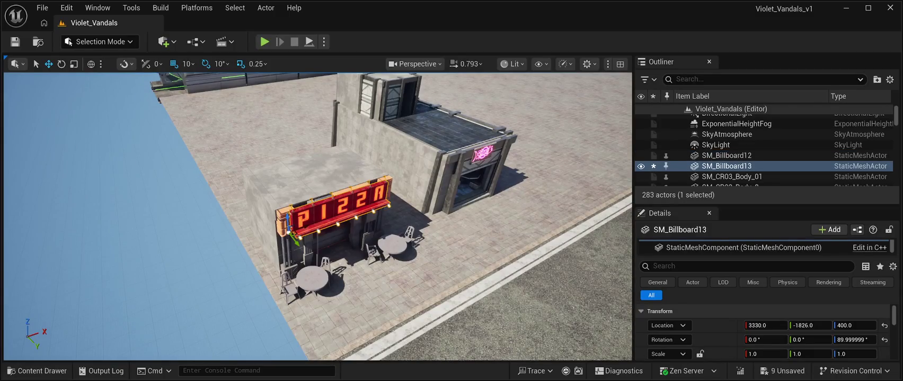
pyautogui.moveTo(295, 239)
pyautogui.mouseDown()
pyautogui.moveTo(270, 183)
pyautogui.moveTo(243, 174)
pyautogui.mouseUp()
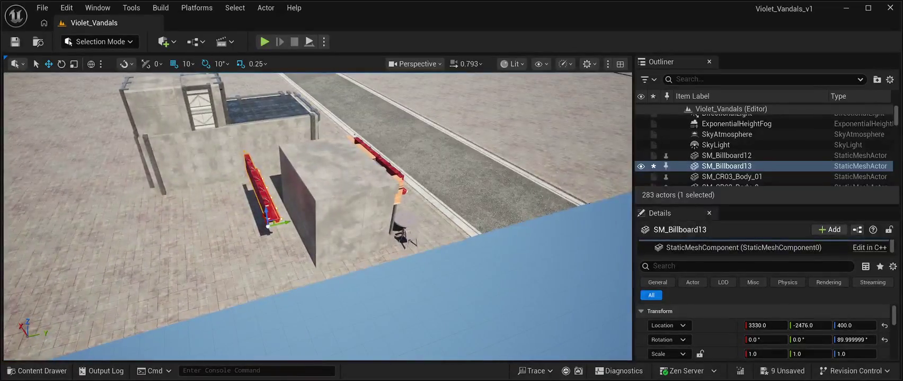
# Step: Turn the billboard copy 180° and push it along X against the block's far wall
pyautogui.press('e')
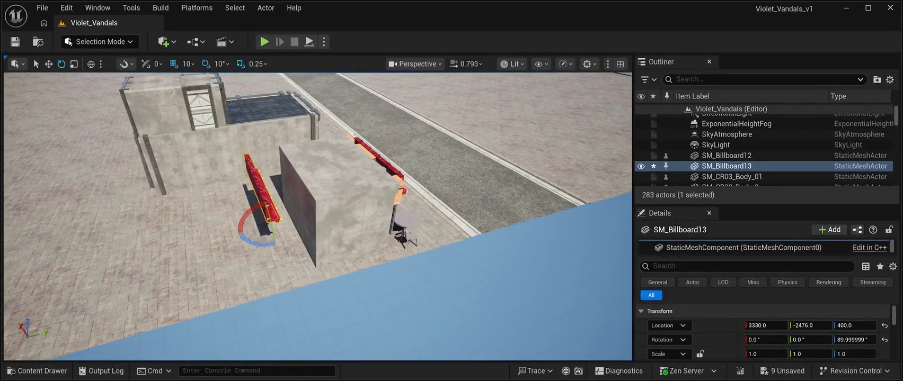
pyautogui.moveTo(257, 241)
pyautogui.mouseDown()
pyautogui.moveTo(283, 255)
pyautogui.moveTo(296, 242)
pyautogui.mouseUp()
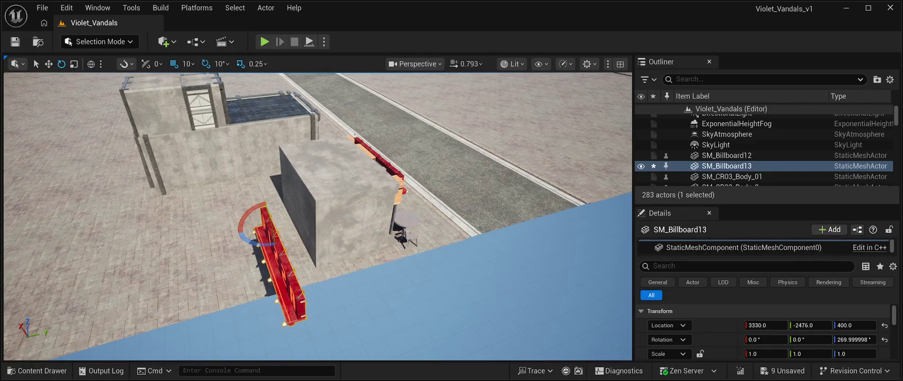
pyautogui.press('w')
pyautogui.moveTo(317, 212); pyautogui.dragTo(292, 265)
pyautogui.moveTo(204, 263)
pyautogui.mouseDown()
pyautogui.moveTo(90, 263)
pyautogui.moveTo(114, 263)
pyautogui.mouseUp()
pyautogui.moveTo(318, 212)
pyautogui.mouseDown()
pyautogui.moveTo(302, 222)
pyautogui.moveTo(299, 212)
pyautogui.mouseUp()
pyautogui.press('w')
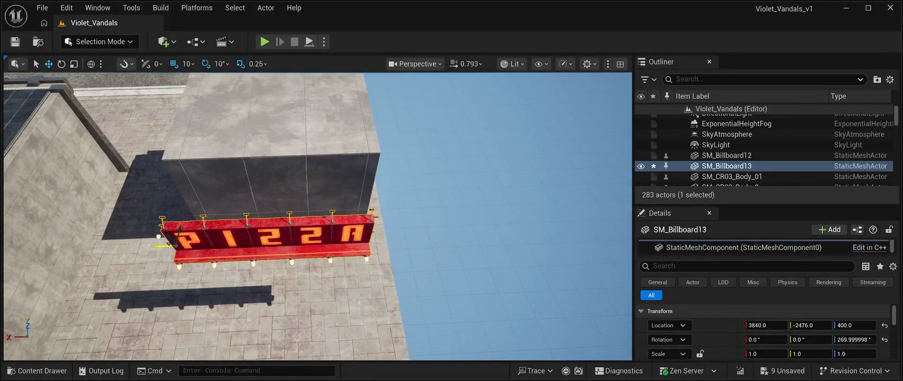
pyautogui.moveTo(197, 245)
pyautogui.mouseDown()
pyautogui.moveTo(154, 246)
pyautogui.moveTo(178, 245)
pyautogui.moveTo(187, 257)
pyautogui.moveTo(240, 212)
pyautogui.moveTo(245, 190)
pyautogui.mouseUp()
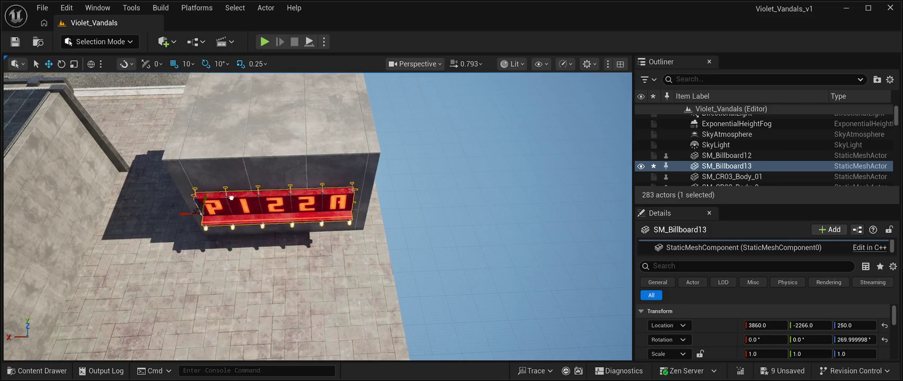
# Step: Set the copy's height to 350, then raise and nudge it to about 370
pyautogui.moveTo(317, 212)
pyautogui.mouseDown()
pyautogui.moveTo(350, 191)
pyautogui.moveTo(328, 201)
pyautogui.moveTo(312, 239)
pyautogui.mouseUp()
pyautogui.moveTo(153, 263); pyautogui.dragTo(163, 261)
pyautogui.moveTo(317, 211)
pyautogui.mouseDown()
pyautogui.moveTo(371, 202)
pyautogui.moveTo(339, 206)
pyautogui.mouseUp()
pyautogui.press('f')
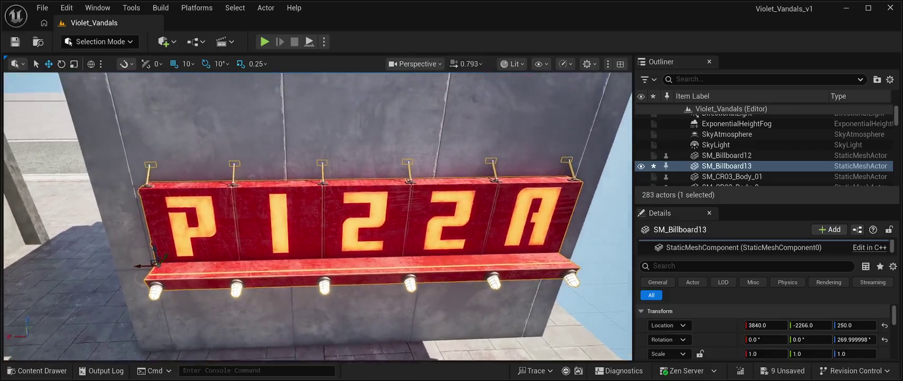
pyautogui.write('350')
pyautogui.press('Return')
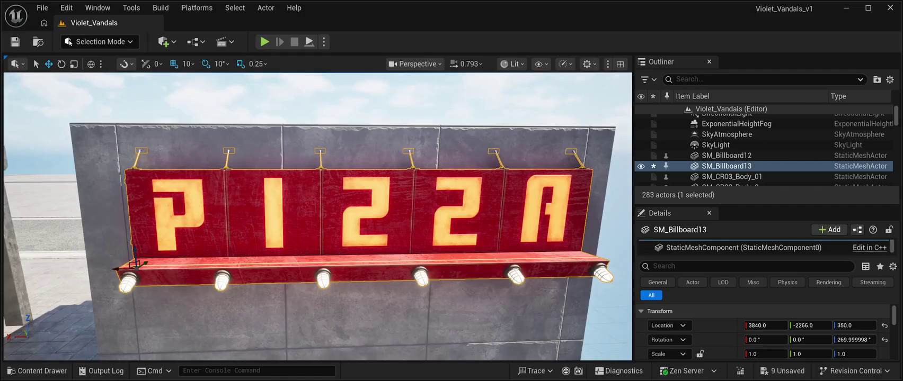
pyautogui.moveTo(136, 245); pyautogui.dragTo(140, 231)
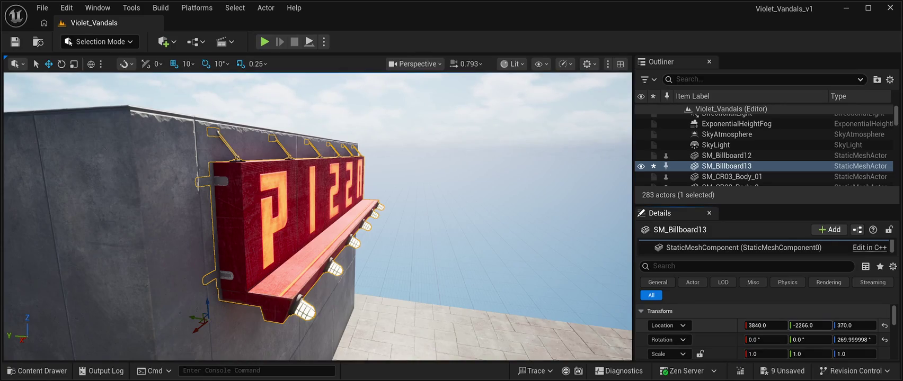
pyautogui.moveTo(809, 325); pyautogui.dragTo(797, 326)
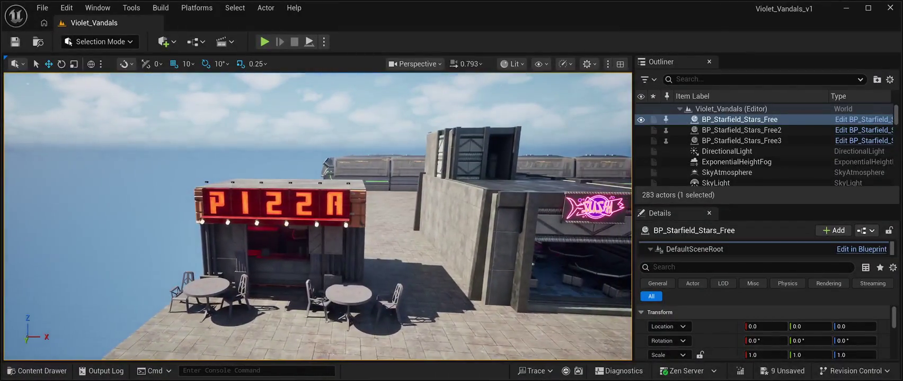
pyautogui.click(276, 204)
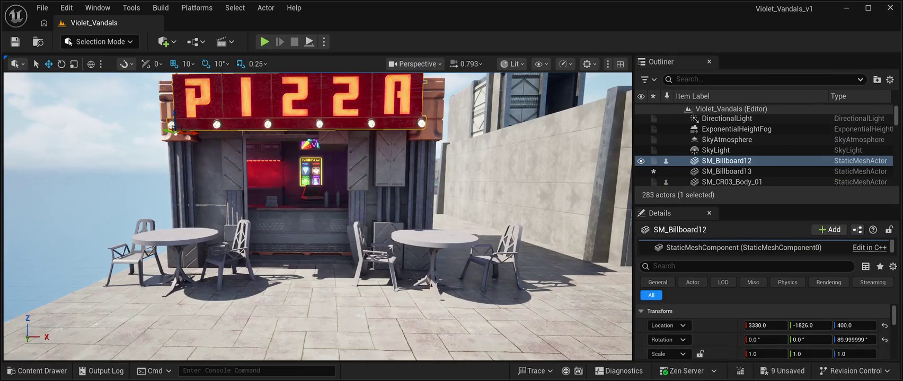
# Step: Lower SM_Billboard12 slightly, delete it, and fly the view into the shop interior
pyautogui.moveTo(854, 325); pyautogui.dragTo(851, 325)
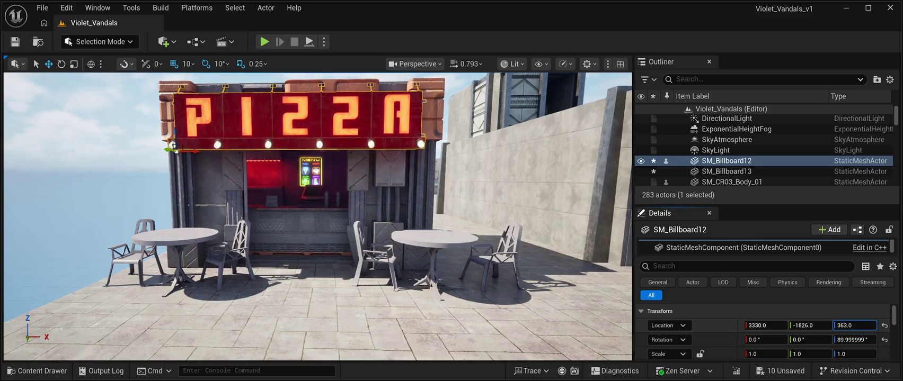
pyautogui.moveTo(851, 326); pyautogui.dragTo(849, 326)
pyautogui.moveTo(318, 212)
pyautogui.mouseDown()
pyautogui.moveTo(317, 132)
pyautogui.moveTo(329, 254)
pyautogui.moveTo(308, 211)
pyautogui.moveTo(286, 207)
pyautogui.moveTo(297, 223)
pyautogui.moveTo(308, 228)
pyautogui.moveTo(379, 201)
pyautogui.mouseUp()
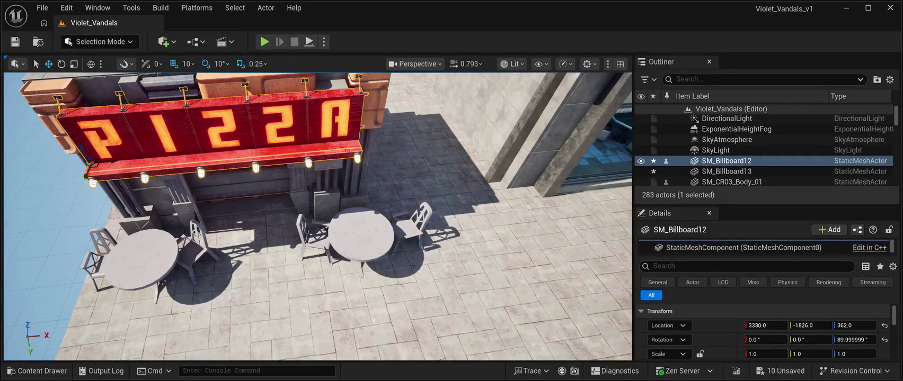
pyautogui.press('Delete')
pyautogui.moveTo(318, 212); pyautogui.dragTo(331, 199)
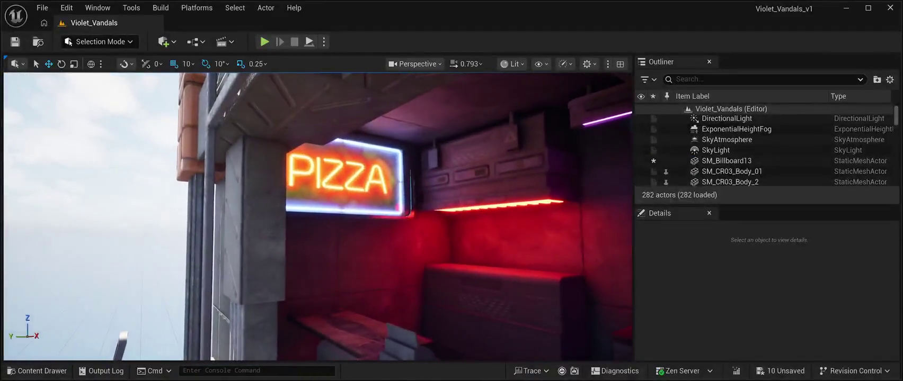
pyautogui.click(344, 175)
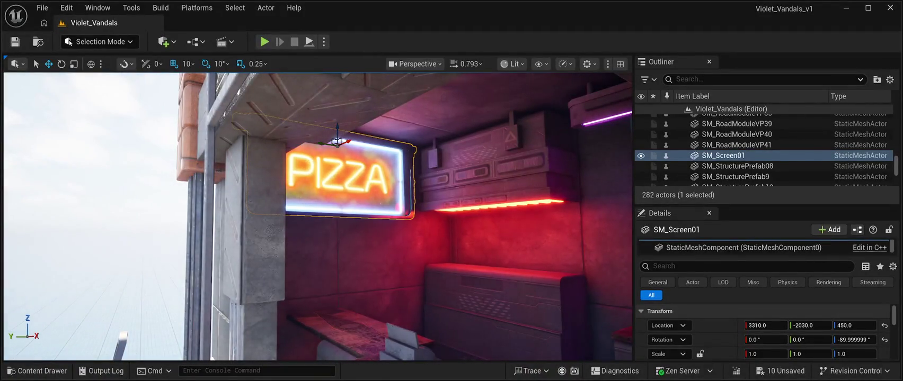
# Step: Duplicate the neon PIZZA sign and turn the copy toward the street
pyautogui.hotkey('ctrl', 'd')
pyautogui.moveTo(337, 142)
pyautogui.mouseDown()
pyautogui.moveTo(135, 125)
pyautogui.moveTo(34, 90)
pyautogui.mouseUp()
pyautogui.press('f')
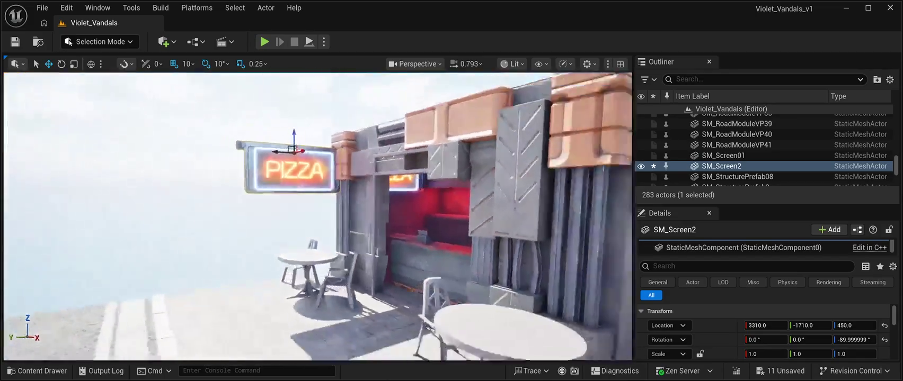
pyautogui.moveTo(297, 158); pyautogui.dragTo(293, 158)
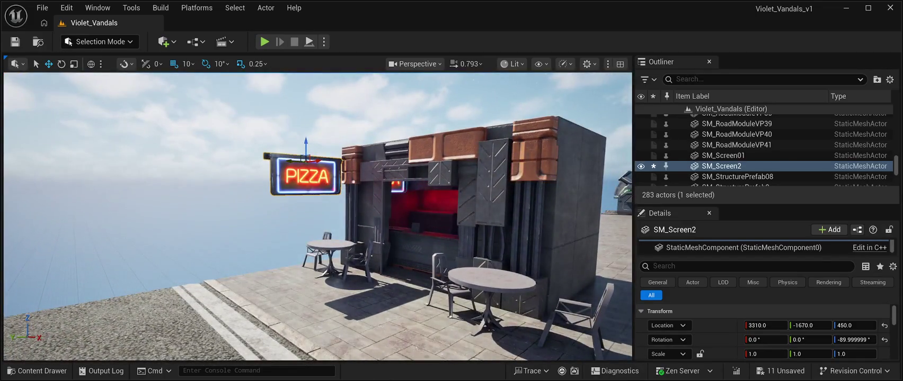
pyautogui.press('e')
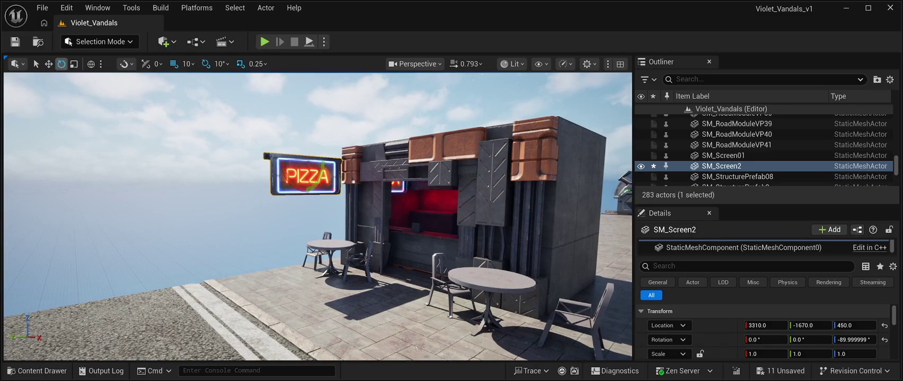
pyautogui.moveTo(320, 165); pyautogui.dragTo(286, 192)
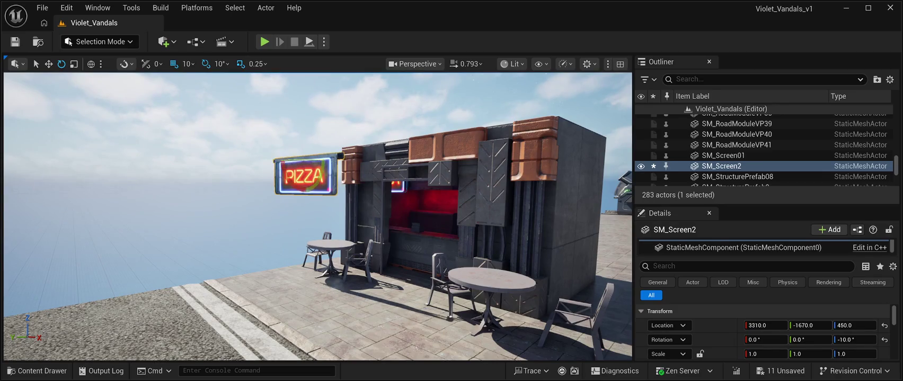
pyautogui.scroll(5, 356, 274)
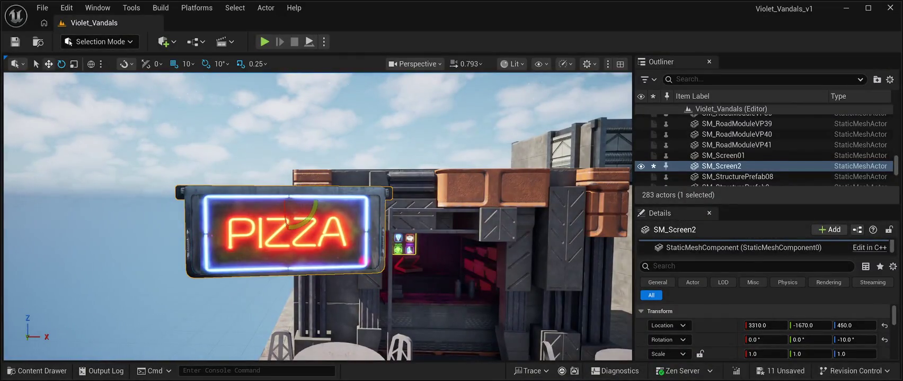
# Step: Place the sign on the kiosk front at X 3560, Y -1810, rotated to 0°
pyautogui.press('w')
pyautogui.moveTo(305, 200); pyautogui.dragTo(485, 200)
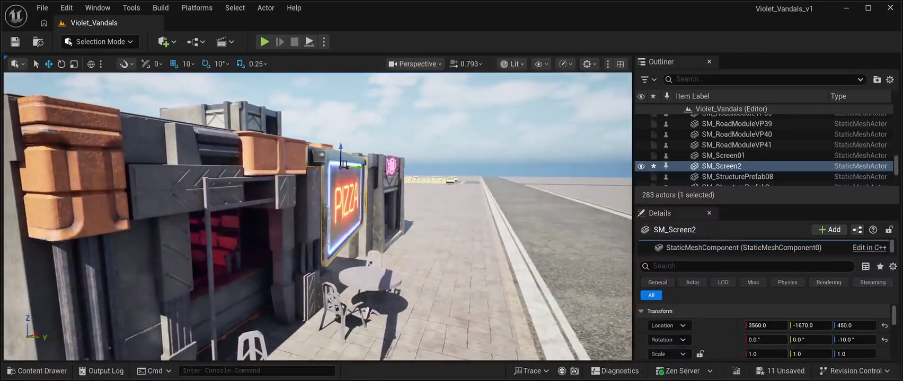
pyautogui.moveTo(371, 154)
pyautogui.mouseDown()
pyautogui.moveTo(239, 166)
pyautogui.moveTo(253, 166)
pyautogui.mouseUp()
pyautogui.moveTo(318, 211)
pyautogui.mouseDown()
pyautogui.moveTo(276, 214)
pyautogui.moveTo(273, 201)
pyautogui.mouseUp()
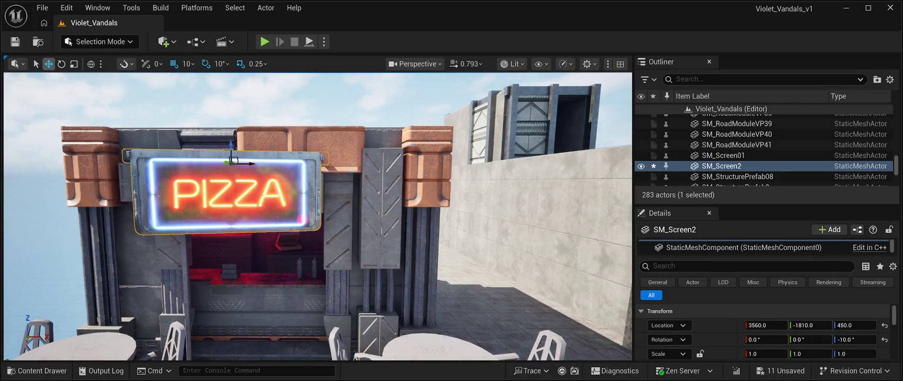
pyautogui.press('e')
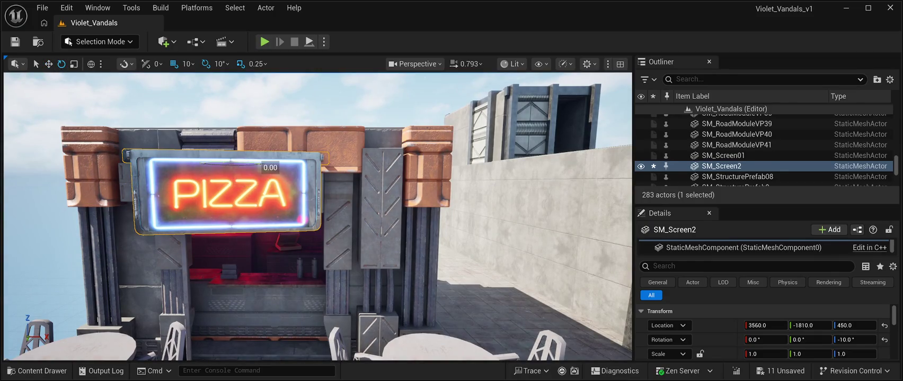
pyautogui.moveTo(268, 165); pyautogui.dragTo(258, 167)
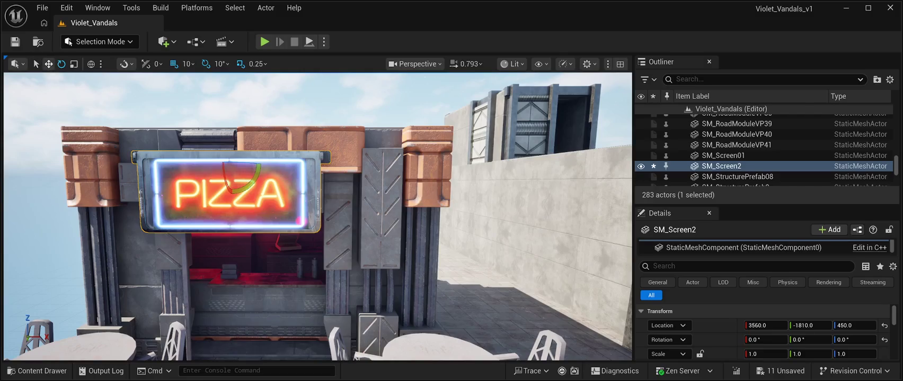
pyautogui.press('w')
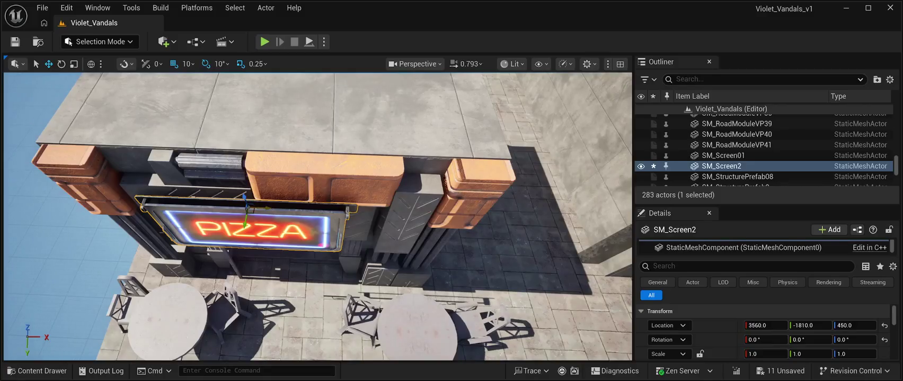
# Step: Push SM_Screen2 flush against the kiosk wall and lower it toward counter height
pyautogui.moveTo(264, 207)
pyautogui.mouseDown()
pyautogui.moveTo(289, 205)
pyautogui.moveTo(270, 205)
pyautogui.mouseUp()
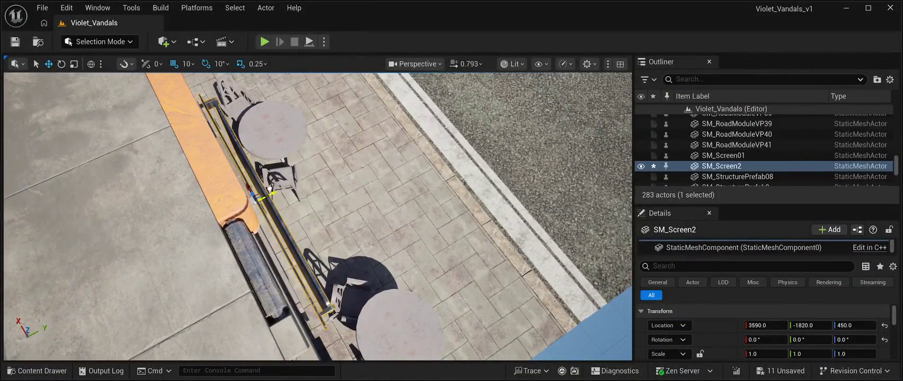
pyautogui.moveTo(248, 189); pyautogui.dragTo(240, 190)
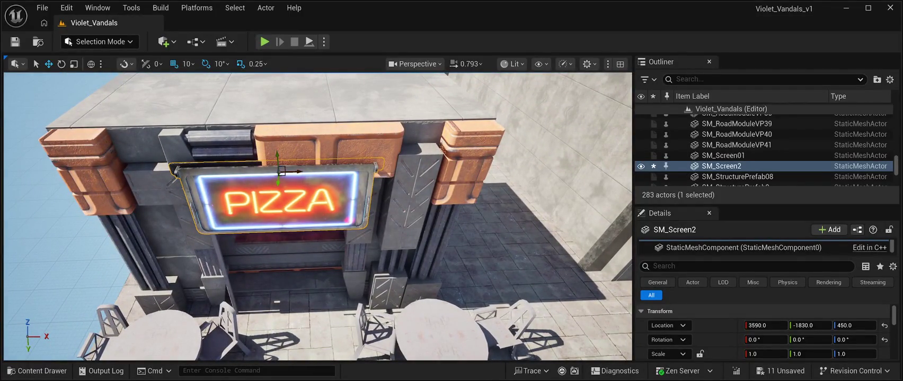
pyautogui.moveTo(277, 159); pyautogui.dragTo(281, 134)
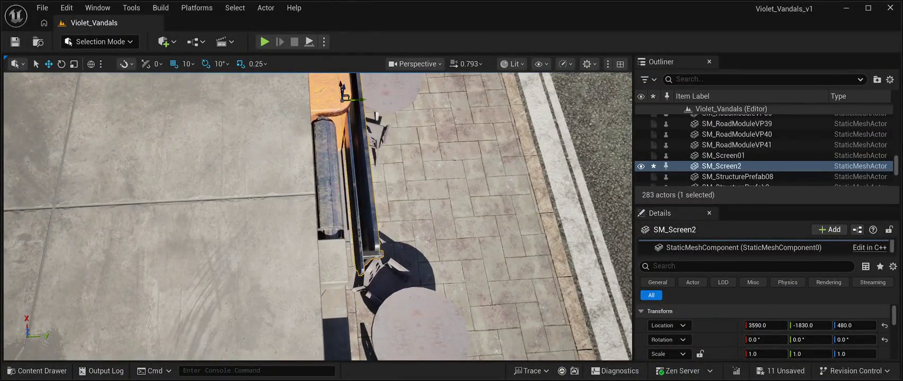
pyautogui.moveTo(809, 325); pyautogui.dragTo(800, 325)
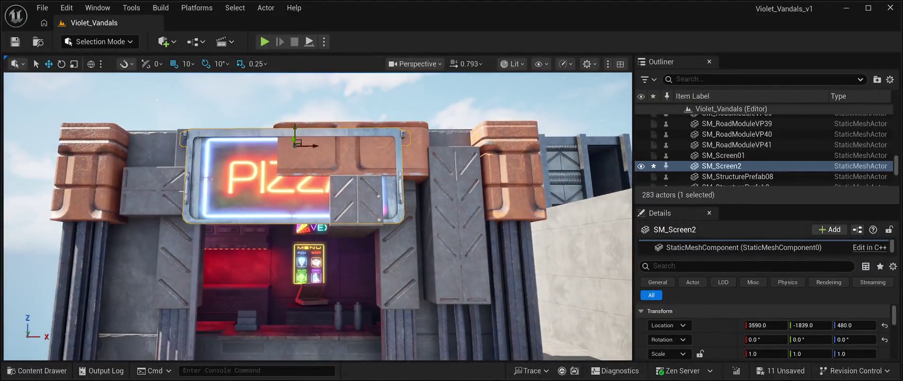
pyautogui.moveTo(293, 128)
pyautogui.mouseDown()
pyautogui.moveTo(300, 274)
pyautogui.moveTo(318, 337)
pyautogui.mouseUp()
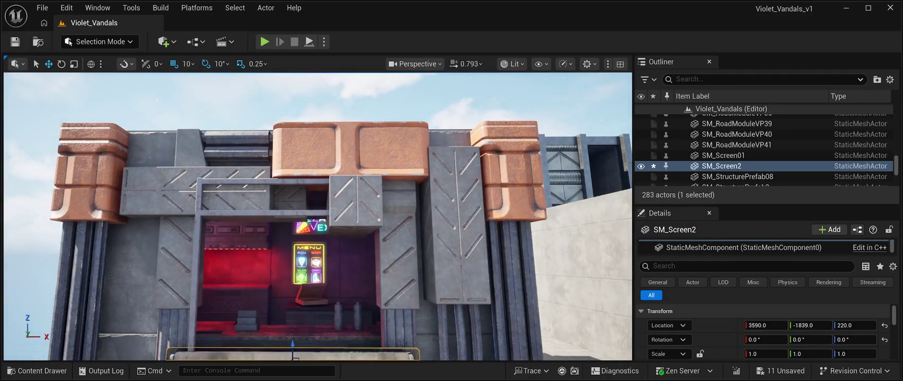
pyautogui.press('f')
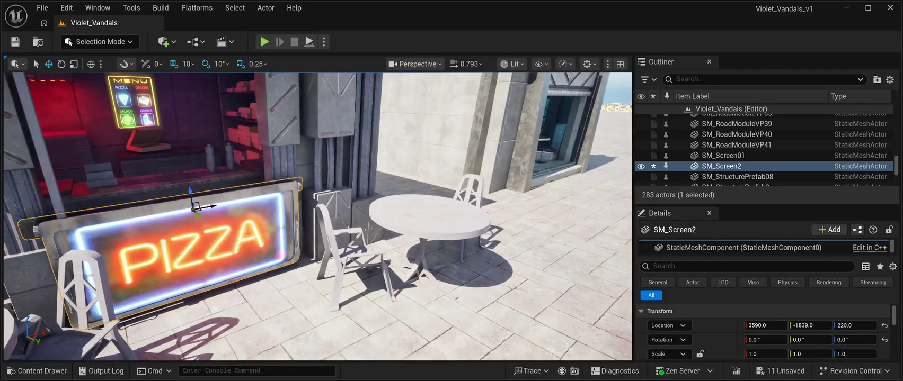
# Step: Move the sign out along Y to about -1939 and settle it at Z 210
pyautogui.moveTo(198, 215); pyautogui.dragTo(192, 213)
pyautogui.moveTo(179, 191); pyautogui.dragTo(175, 188)
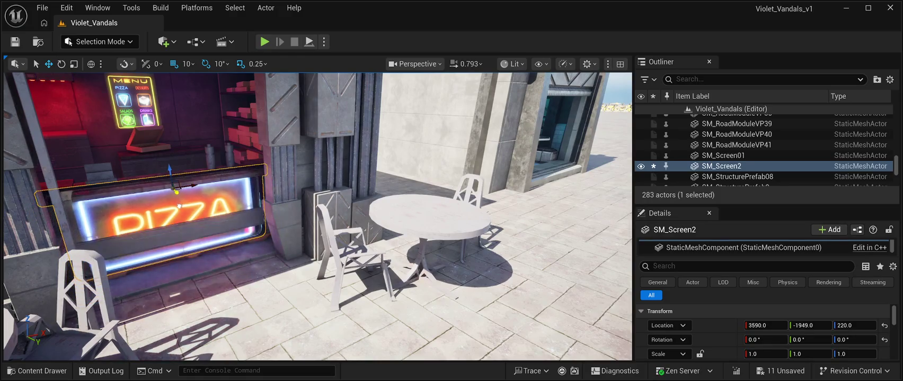
pyautogui.hotkey('ctrl', 'z')
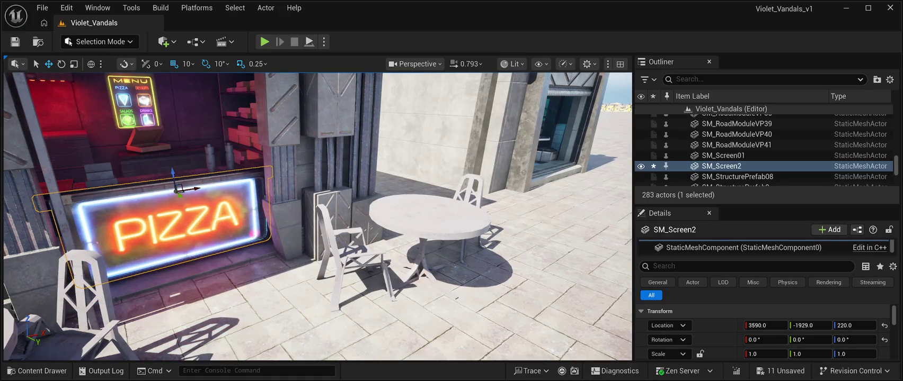
pyautogui.press('f')
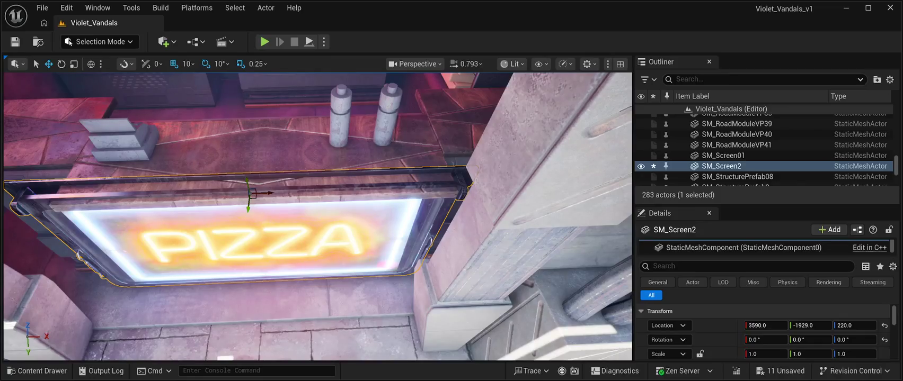
pyautogui.moveTo(248, 185); pyautogui.dragTo(249, 188)
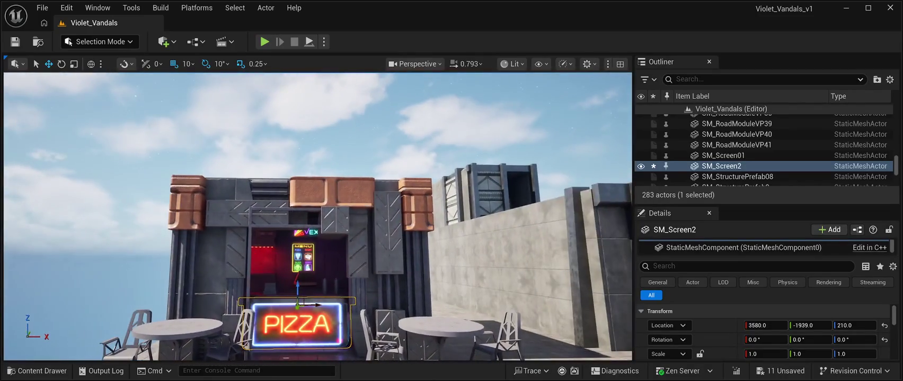
pyautogui.click(739, 119)
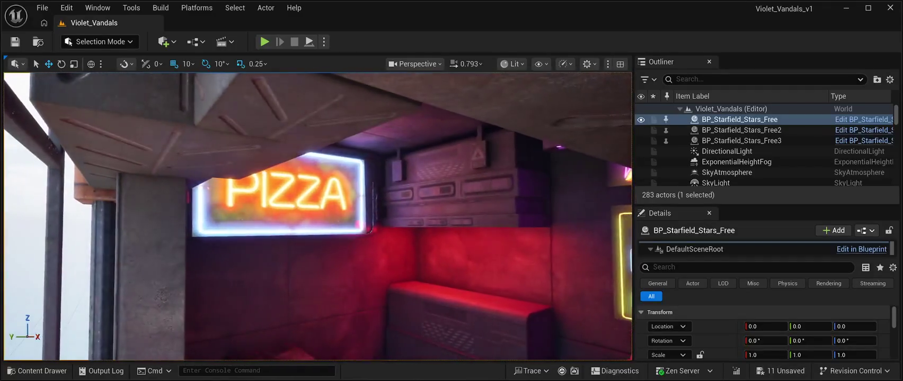
# Step: Delete the extra SM_Screen01 inside the kiosk and run a full-screen Play In Editor preview
pyautogui.click(281, 194)
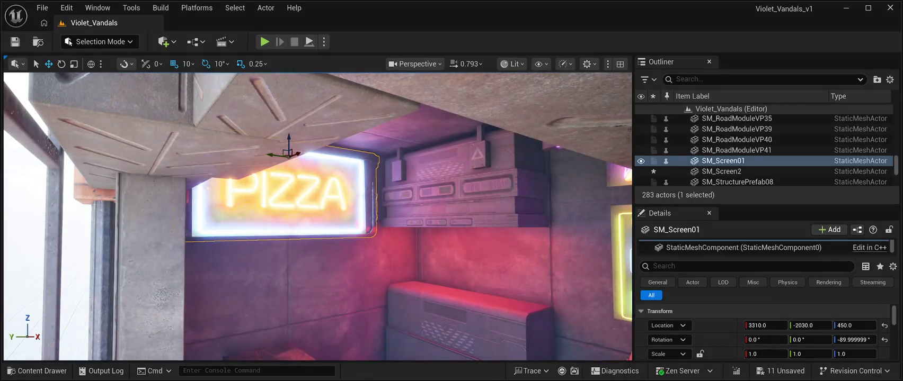
pyautogui.press('Delete')
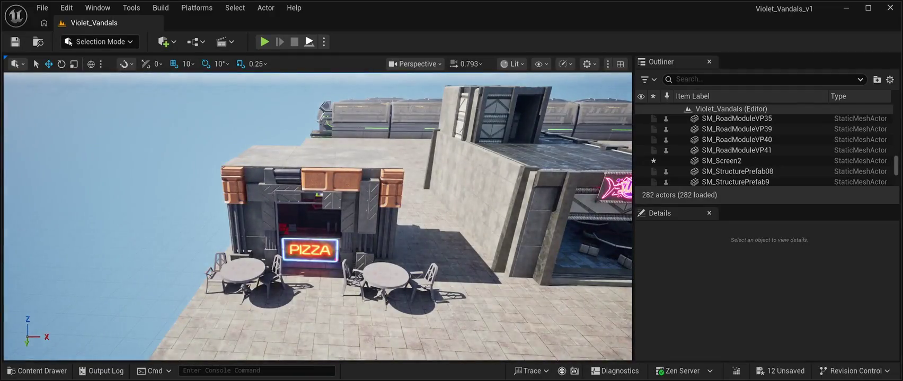
pyautogui.hotkey('alt', 'p')
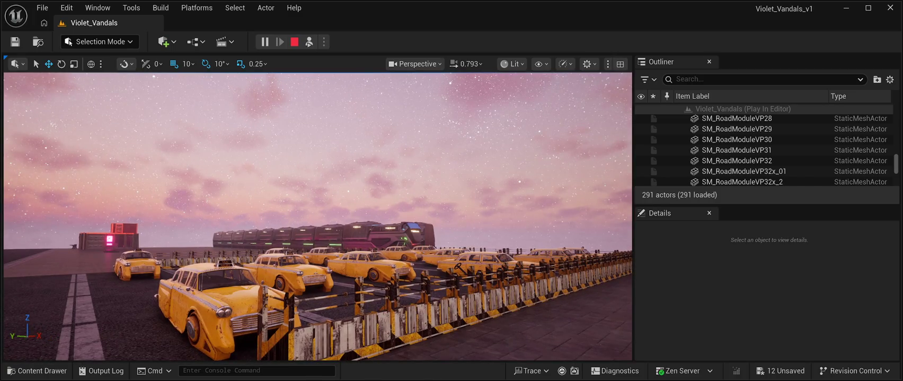
pyautogui.press('F11')
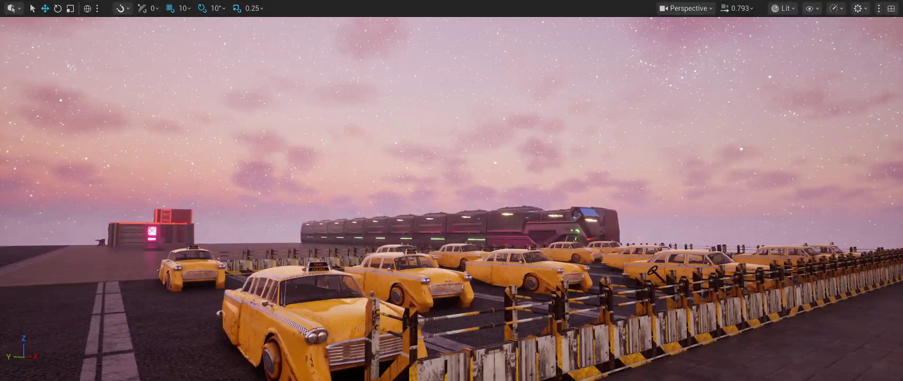
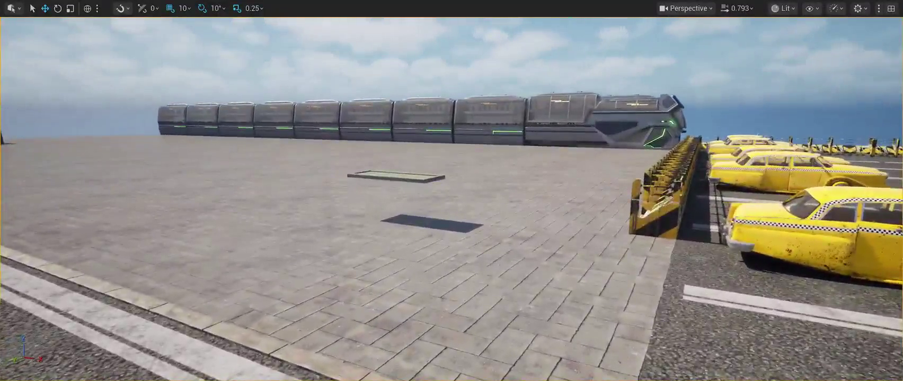
# Step: Move the cash register onto the counter beside the glass-fronted shelves, at 4740, -2800, 234
pyautogui.click(396, 177)
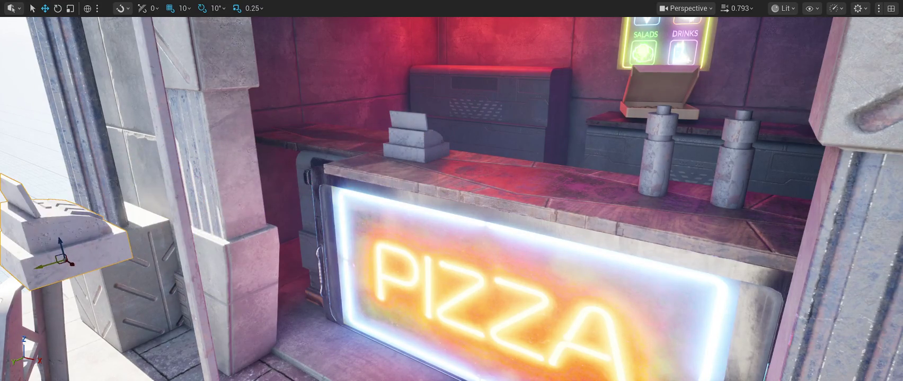
pyautogui.scroll(-10, 452, 212)
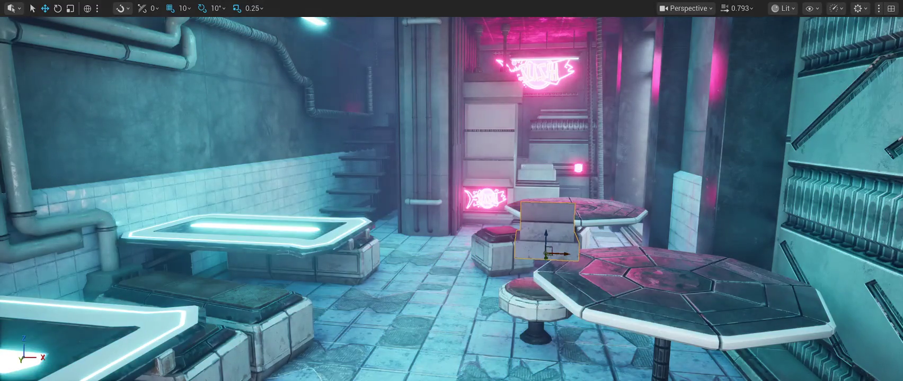
pyautogui.moveTo(560, 237); pyautogui.dragTo(553, 284)
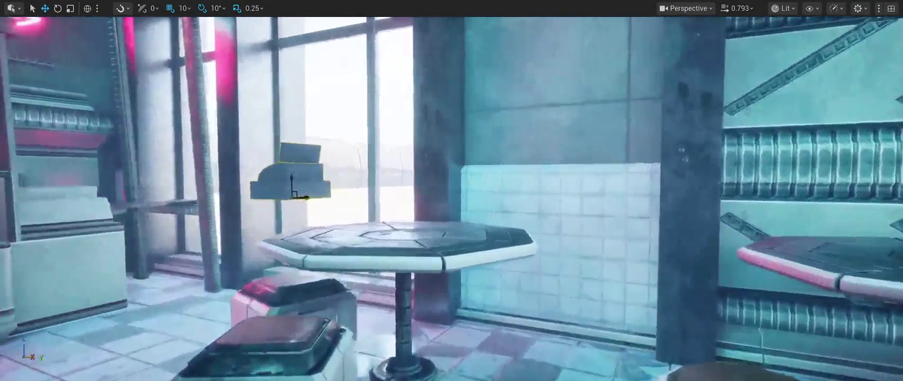
pyautogui.moveTo(295, 197); pyautogui.dragTo(41, 188)
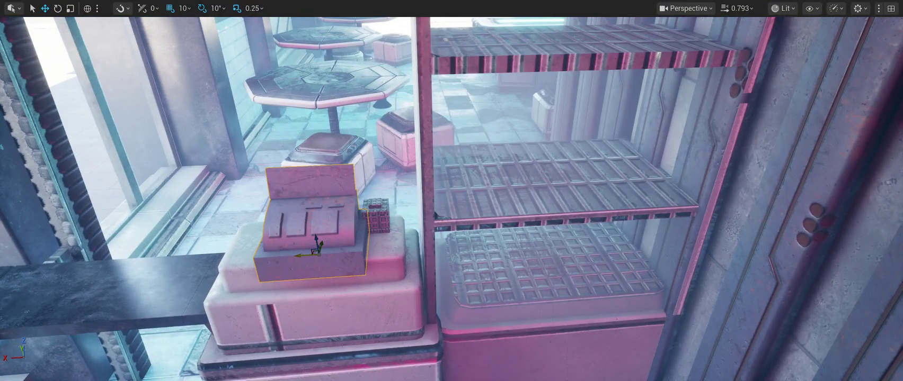
pyautogui.moveTo(300, 255)
pyautogui.mouseDown()
pyautogui.moveTo(276, 254)
pyautogui.moveTo(298, 232)
pyautogui.mouseUp()
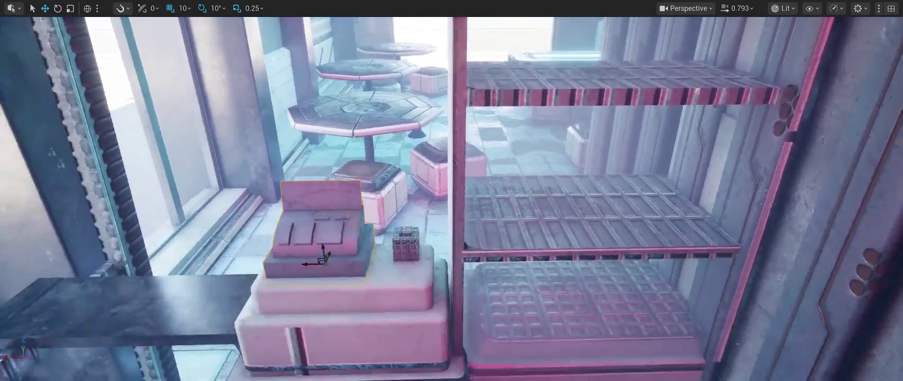
pyautogui.press('F11')
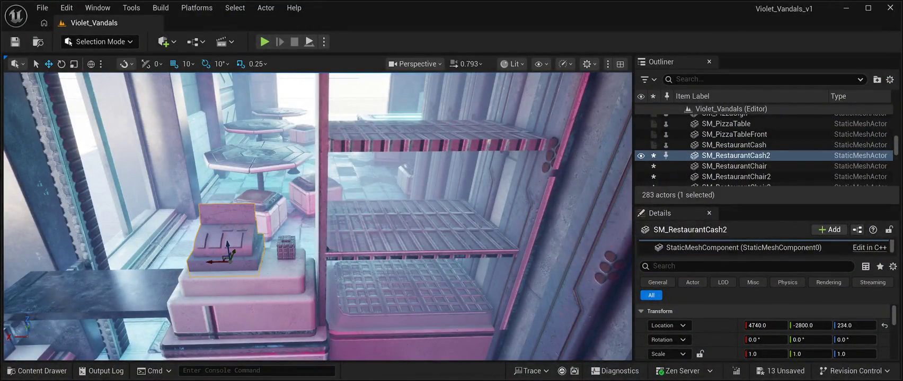
# Step: Lower SM_RestaurantCash2 to location 4740, -2805, 237 so it sits flush on the counter
pyautogui.scroll(-3, 763, 331)
pyautogui.scroll(-2, 763, 331)
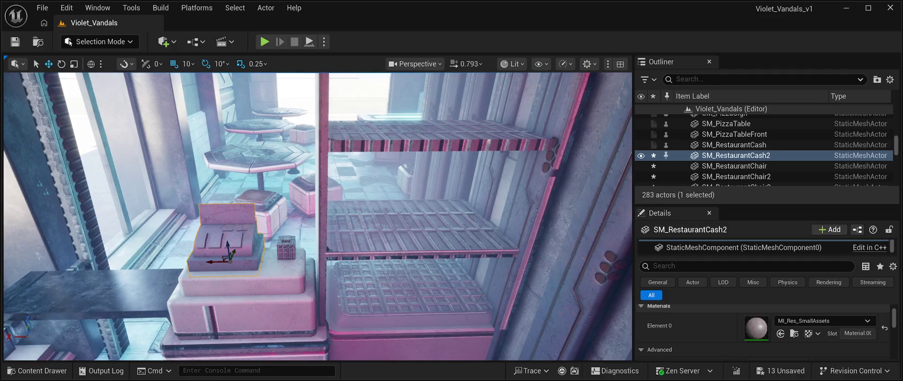
pyautogui.click(299, 100)
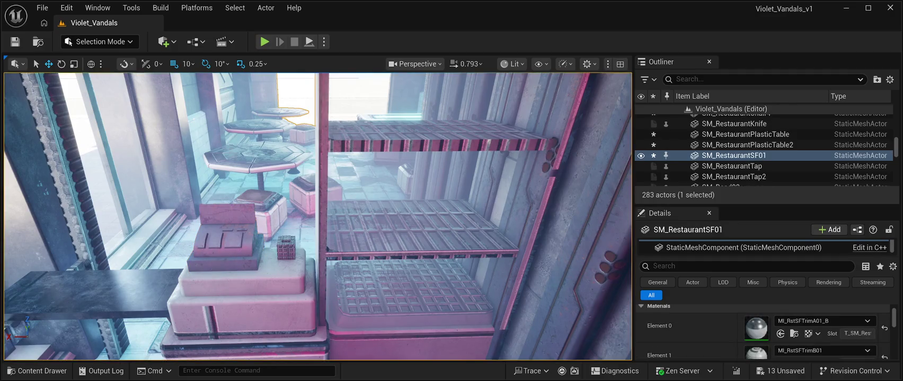
pyautogui.press('f')
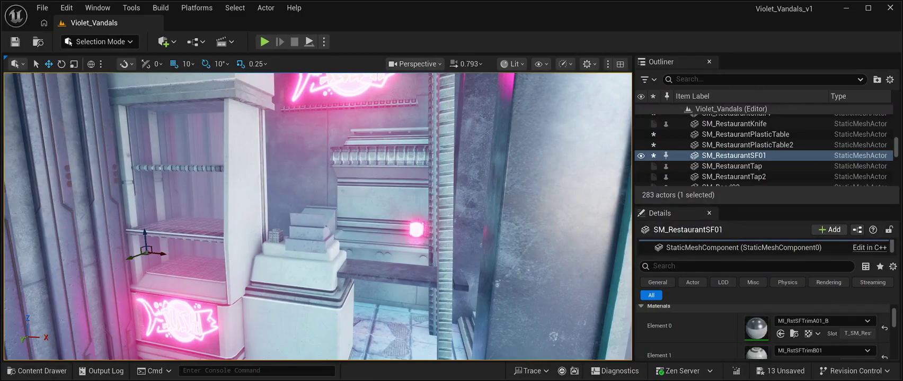
pyautogui.click(311, 222)
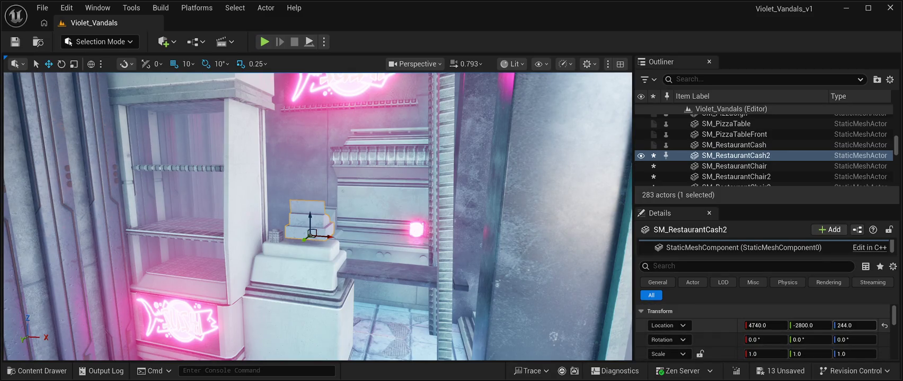
pyautogui.moveTo(854, 326); pyautogui.dragTo(850, 325)
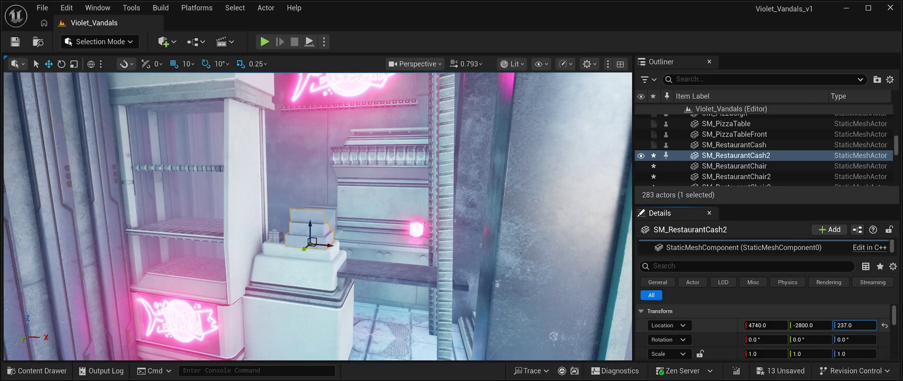
pyautogui.press('w')
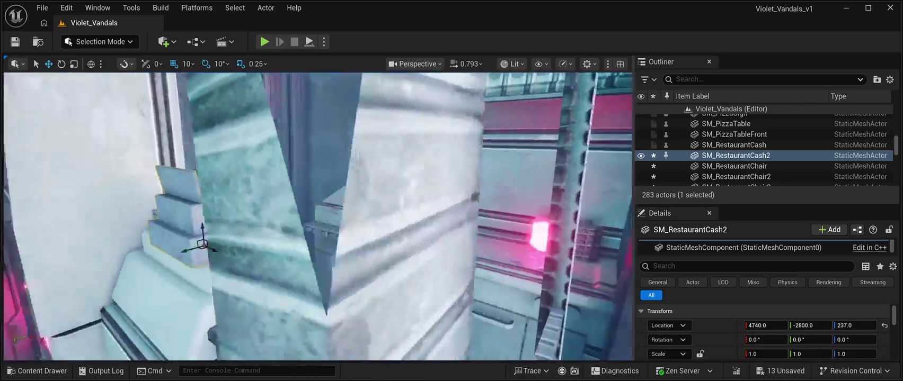
pyautogui.press('f')
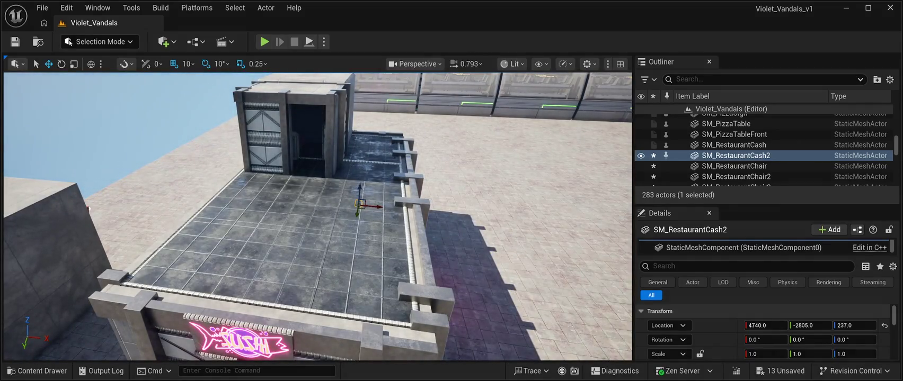
# Step: Browse the CyberPunkMegapack Meshes library in the Content Drawer
pyautogui.hotkey('ctrl', 'space')
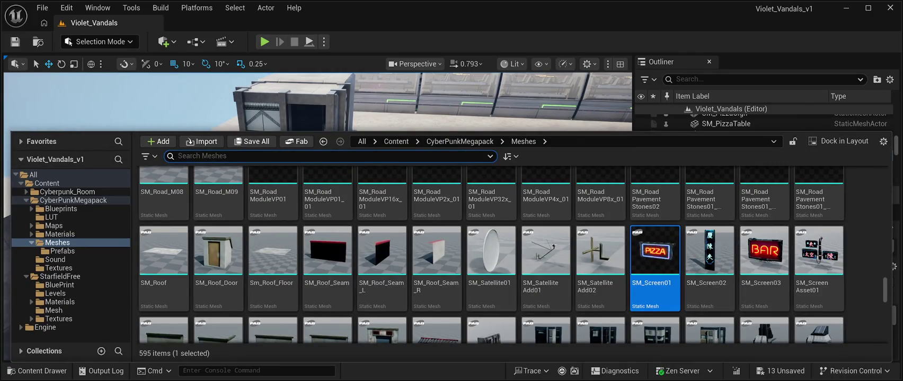
pyautogui.scroll(-2, 709, 238)
pyautogui.scroll(3, 709, 239)
pyautogui.scroll(-5, 600, 228)
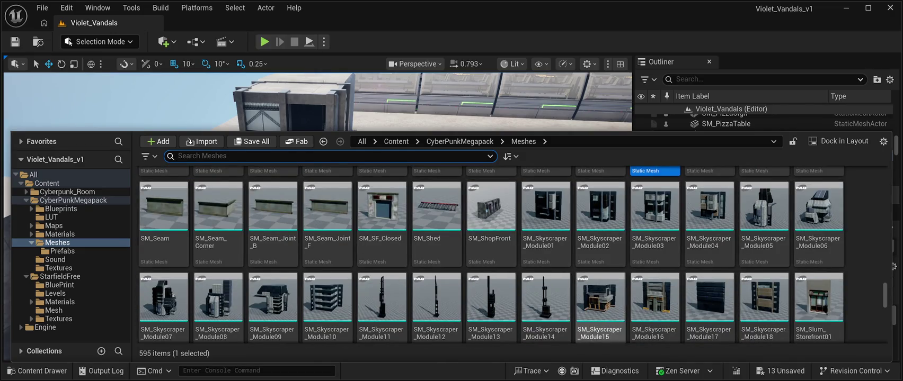
pyautogui.scroll(5, 708, 307)
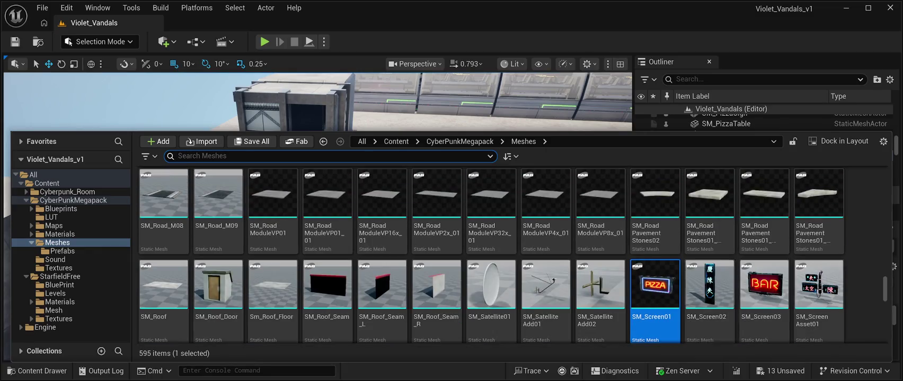
pyautogui.scroll(3, 546, 297)
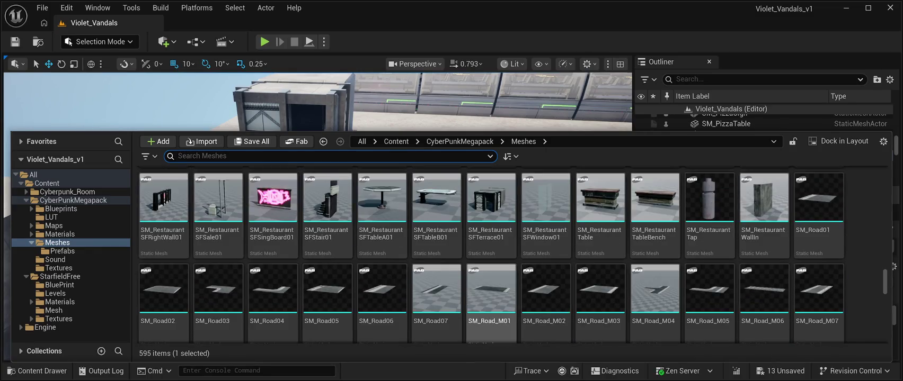
pyautogui.scroll(1, 545, 297)
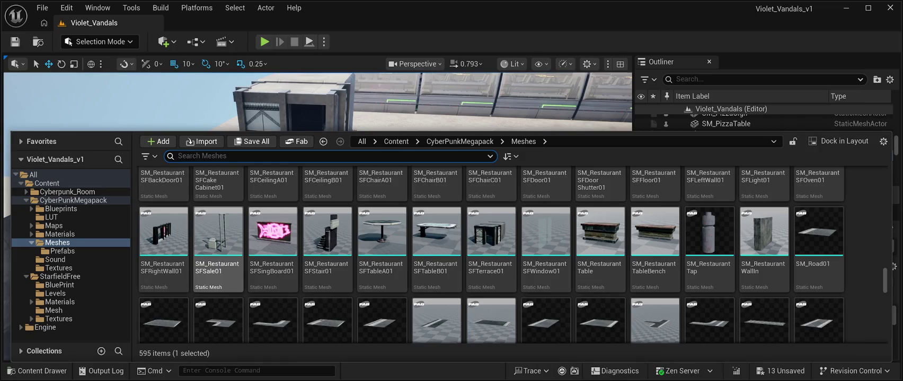
pyautogui.scroll(1, 599, 249)
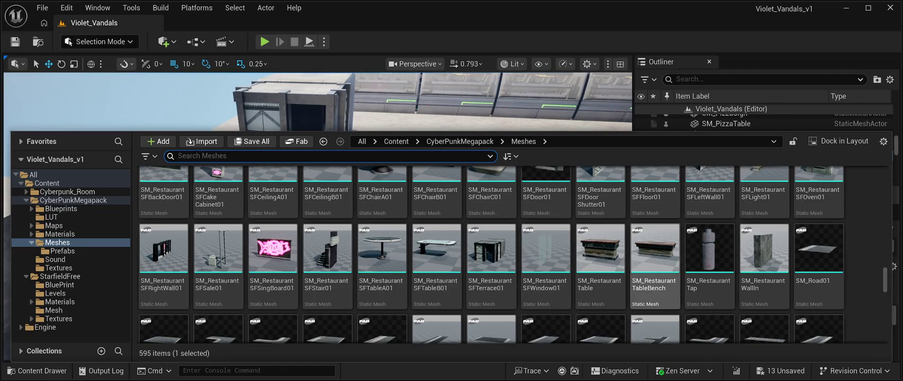
pyautogui.scroll(1, 764, 265)
pyautogui.scroll(3, 764, 265)
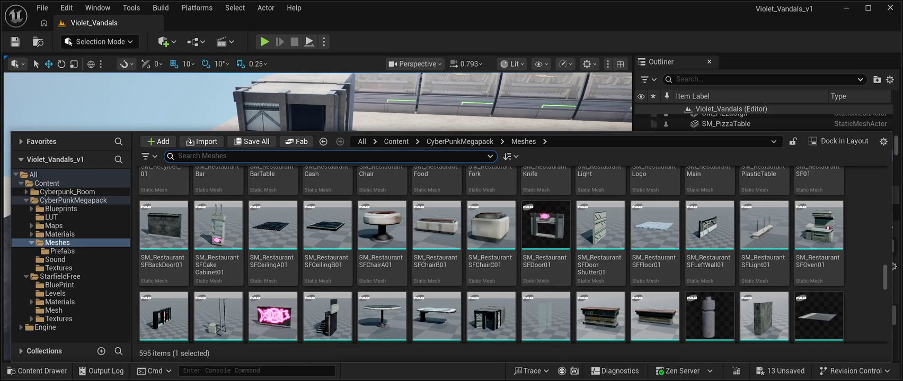
pyautogui.scroll(3, 546, 228)
pyautogui.scroll(3, 546, 227)
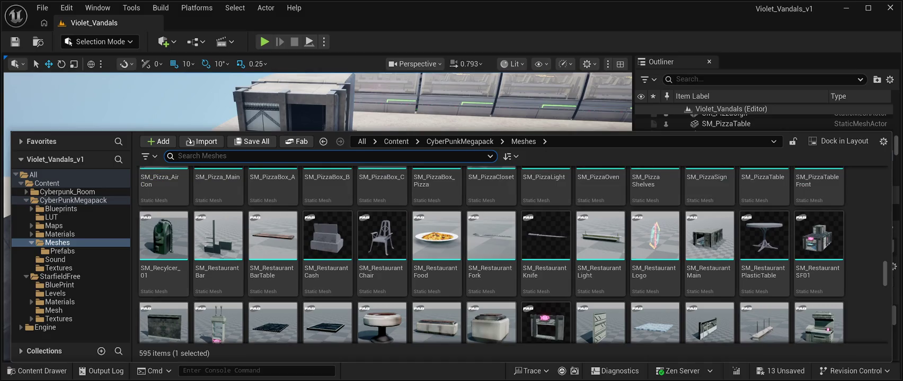
pyautogui.scroll(3, 710, 254)
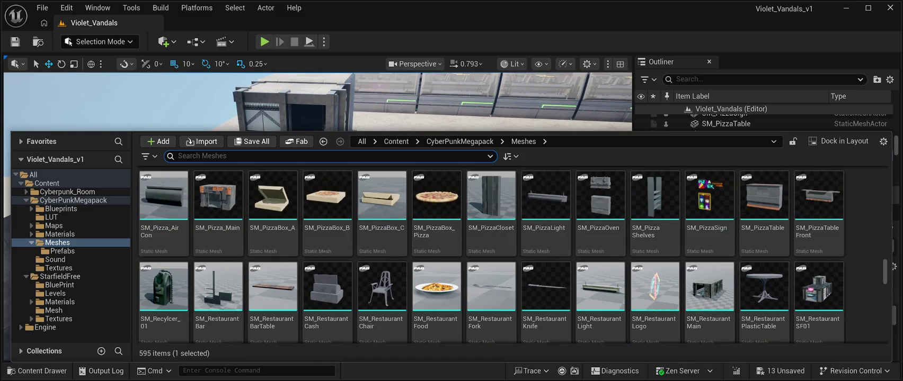
pyautogui.scroll(-3, 818, 297)
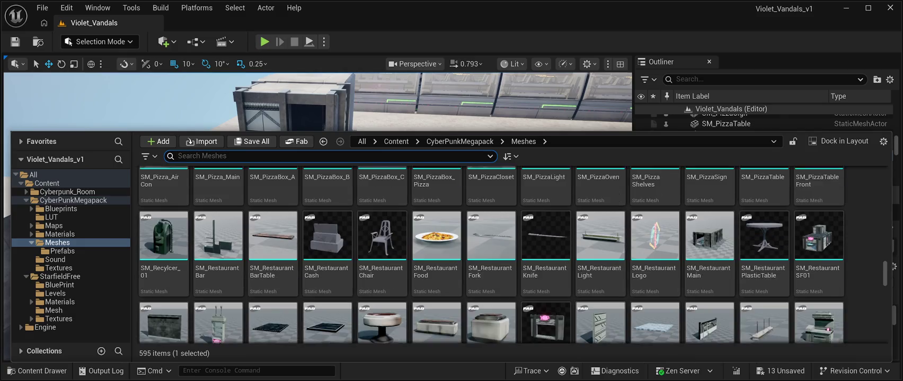
pyautogui.scroll(-2, 546, 302)
pyautogui.scroll(-1, 435, 297)
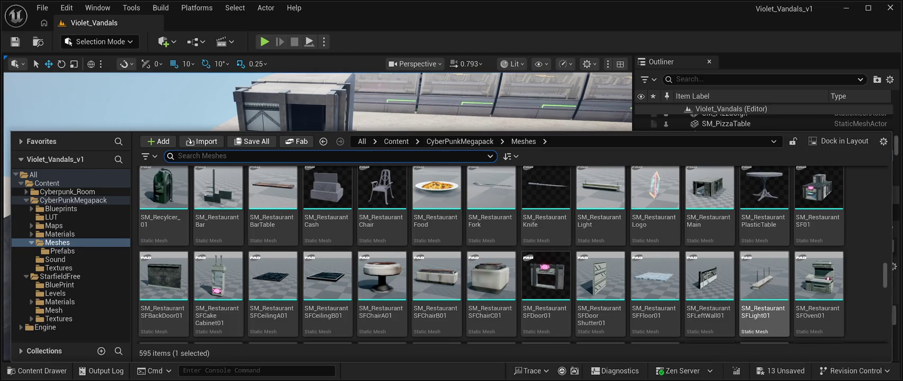
# Step: Place an SM_RestaurantSFLeftWall01 wall along the building's railing at 4850, -2960, 500
pyautogui.click(709, 286)
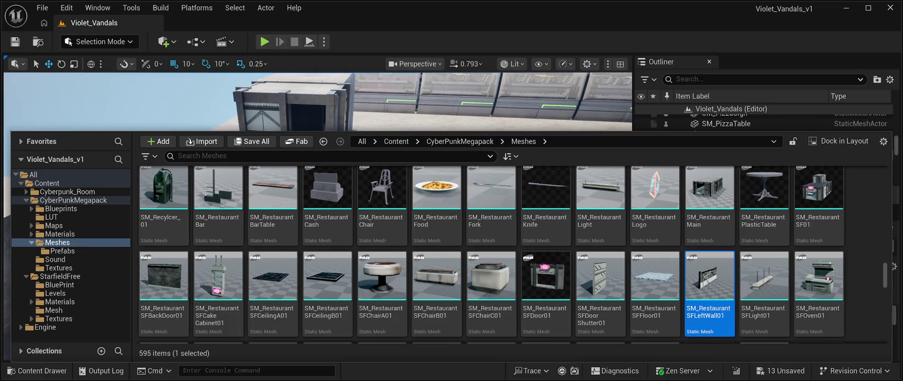
pyautogui.hotkey('ctrl', 'space')
pyautogui.moveTo(448, 169)
pyautogui.mouseDown()
pyautogui.moveTo(393, 120)
pyautogui.moveTo(394, 137)
pyautogui.mouseUp()
# Step: Move the SM_RestaurantSFLeftWall01 wall to X 4840, Y -3020 and show its asset with Ctrl+B
pyautogui.press('f')
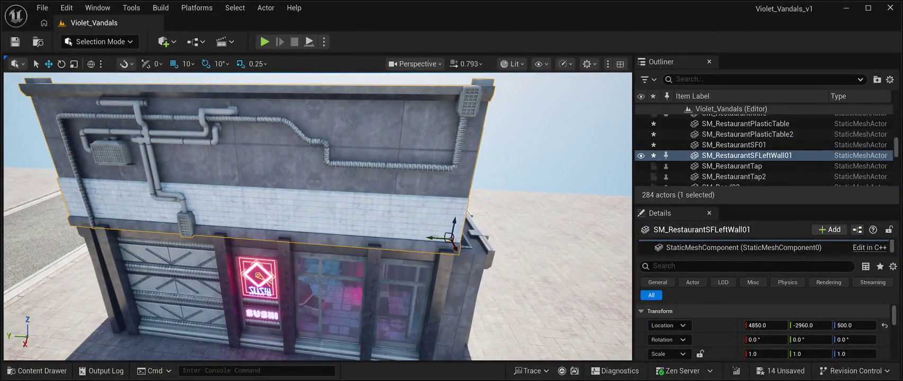
pyautogui.moveTo(437, 238)
pyautogui.mouseDown()
pyautogui.moveTo(458, 230)
pyautogui.moveTo(481, 245)
pyautogui.moveTo(366, 241)
pyautogui.mouseUp()
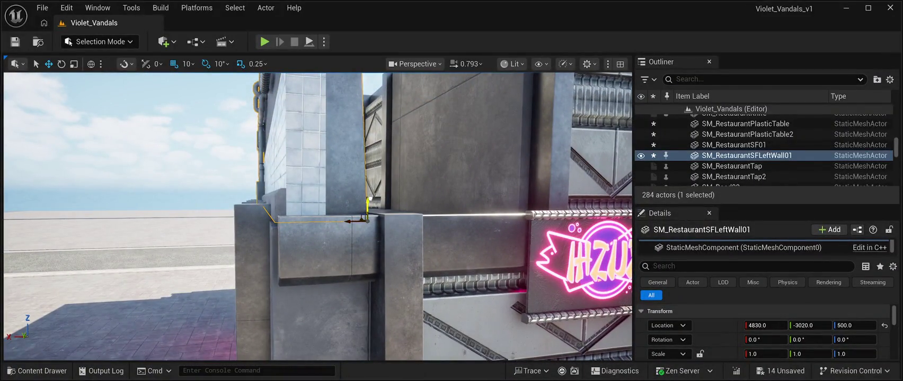
pyautogui.moveTo(371, 197); pyautogui.dragTo(330, 199)
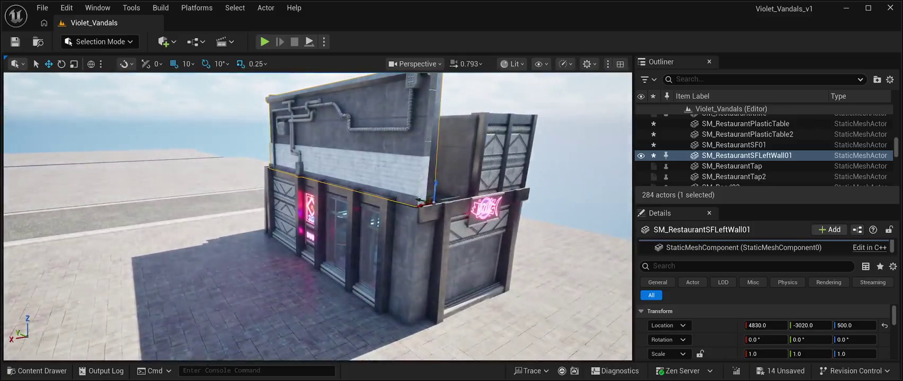
pyautogui.moveTo(421, 203); pyautogui.dragTo(417, 205)
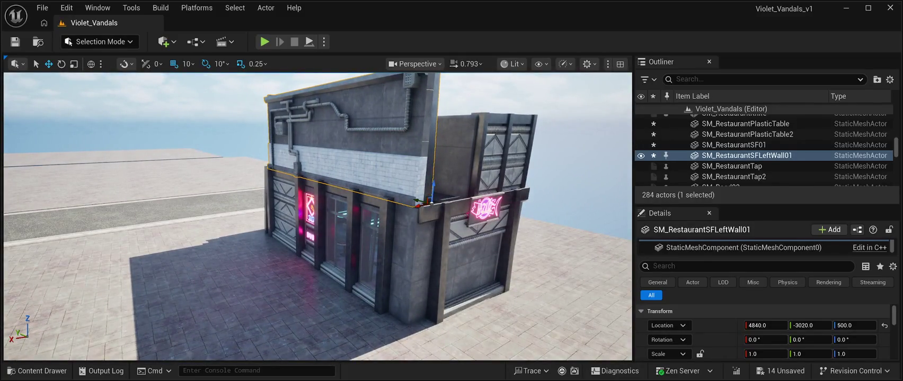
pyautogui.press('f')
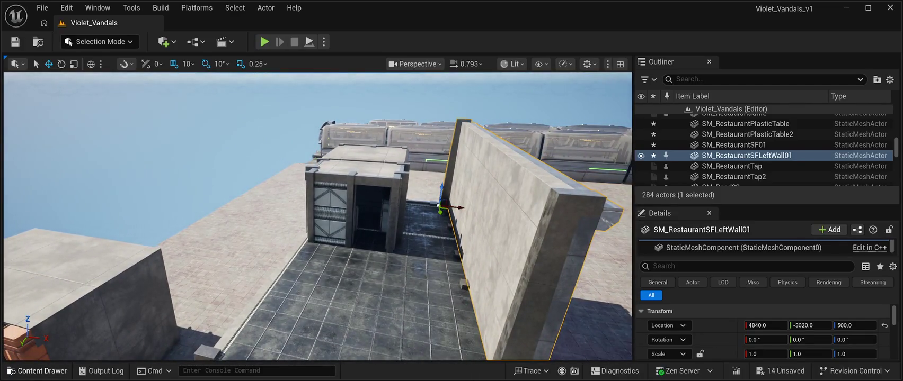
pyautogui.hotkey('ctrl', 'b')
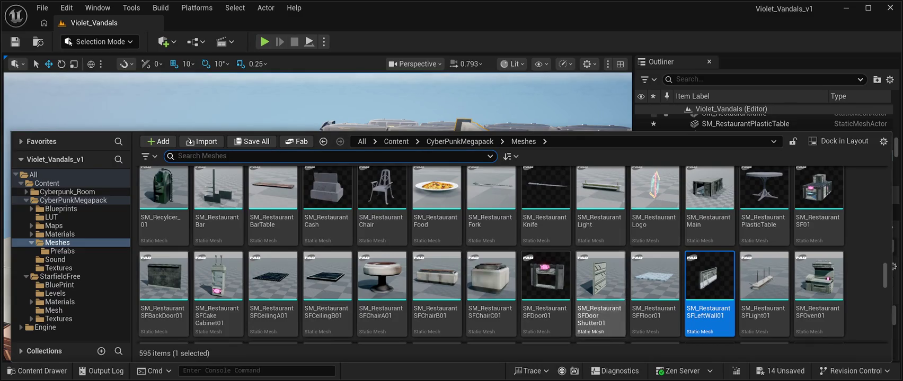
# Step: Choose SM_RestaurantSFRightWall01 and shift the plain wall aside to X 5490
pyautogui.scroll(-1, 600, 291)
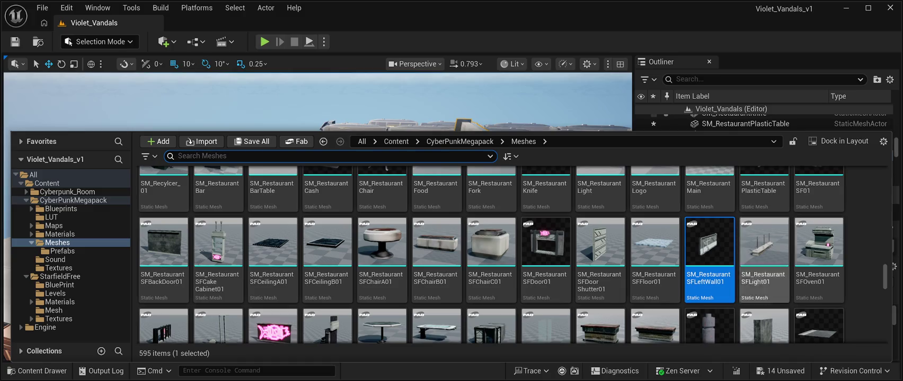
pyautogui.scroll(-1, 382, 254)
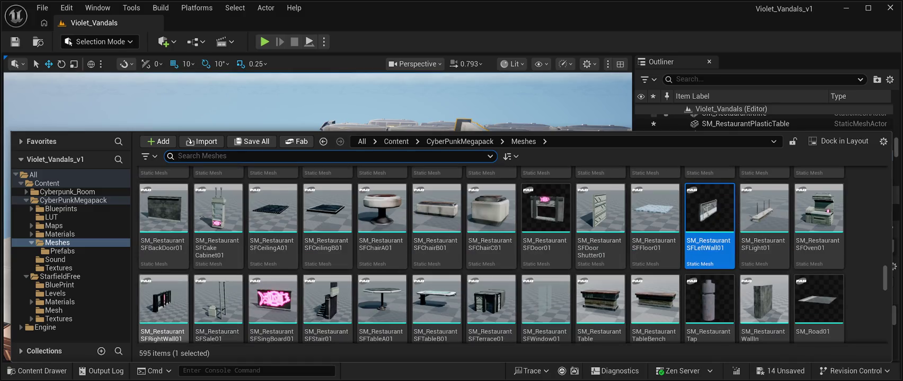
pyautogui.click(164, 302)
pyautogui.hotkey('ctrl', 'space')
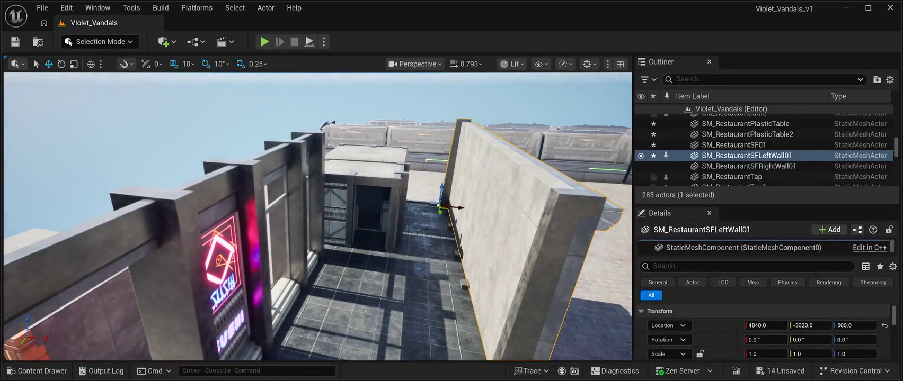
pyautogui.hotkey('ctrl', 'z')
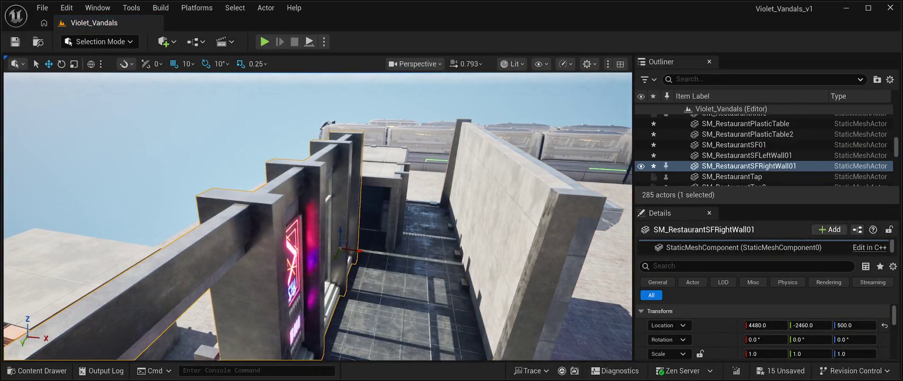
pyautogui.hotkey('ctrl', 'z')
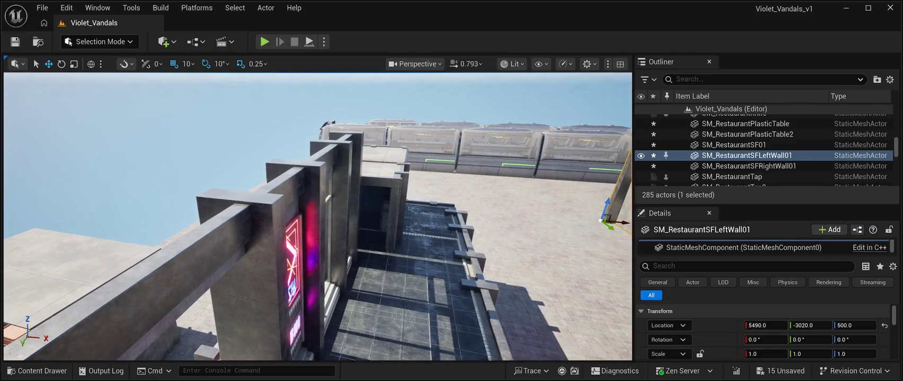
pyautogui.press('f')
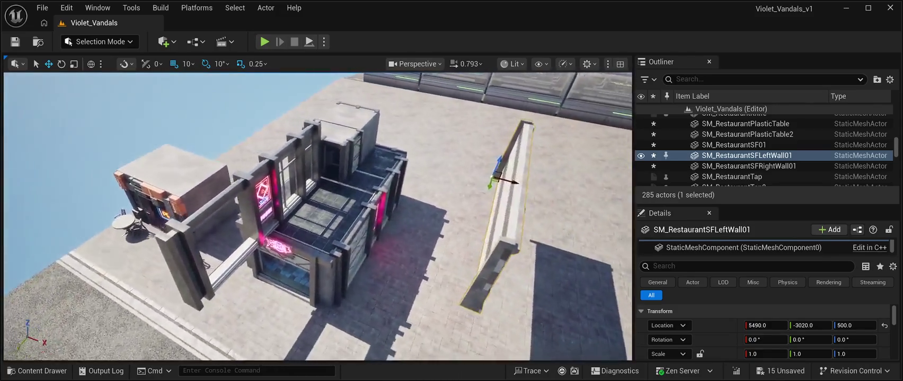
# Step: Slide the neon sushi wall to X 4910, Y -2970 against the building
pyautogui.click(748, 166)
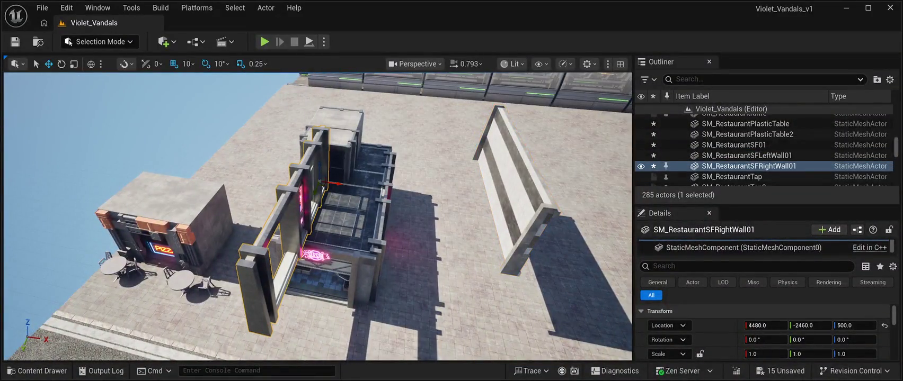
pyautogui.moveTo(342, 184); pyautogui.dragTo(415, 179)
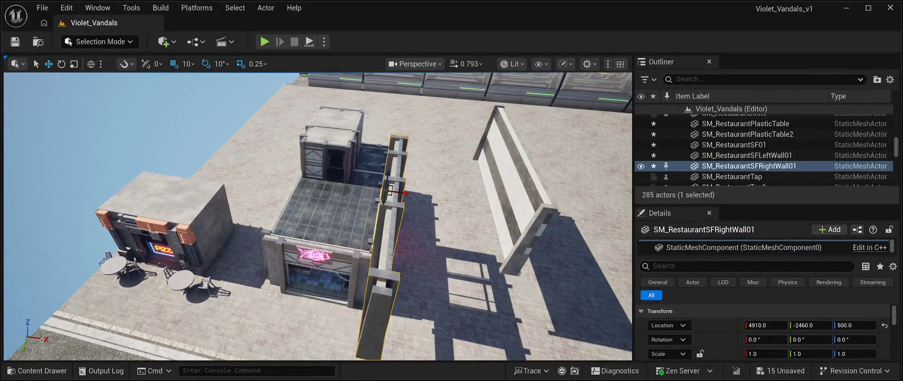
pyautogui.moveTo(384, 200); pyautogui.dragTo(391, 159)
pyautogui.press('f')
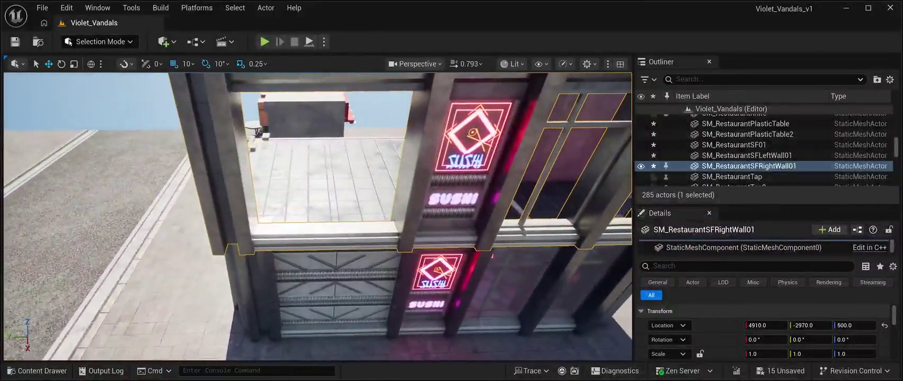
pyautogui.moveTo(471, 247); pyautogui.dragTo(472, 247)
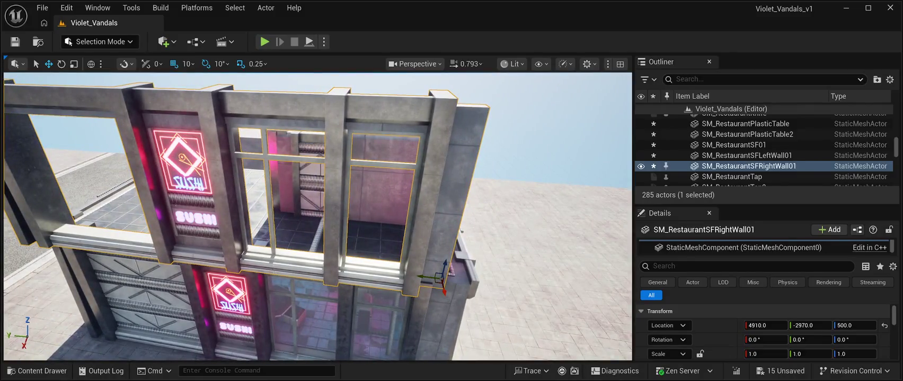
# Step: Fine-tune the sushi wall's location to about 4879, -3003, 512 to align with the building
pyautogui.moveTo(420, 275)
pyautogui.mouseDown()
pyautogui.moveTo(460, 286)
pyautogui.moveTo(433, 263)
pyautogui.moveTo(395, 268)
pyautogui.moveTo(390, 238)
pyautogui.mouseUp()
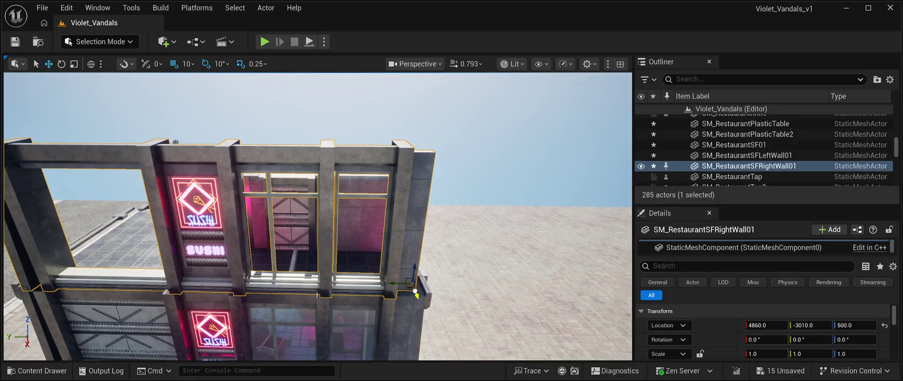
pyautogui.moveTo(416, 295); pyautogui.dragTo(418, 298)
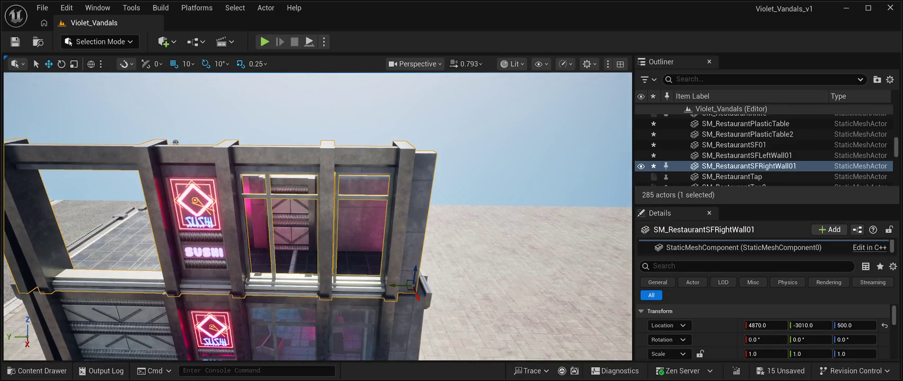
pyautogui.moveTo(762, 325); pyautogui.dragTo(760, 325)
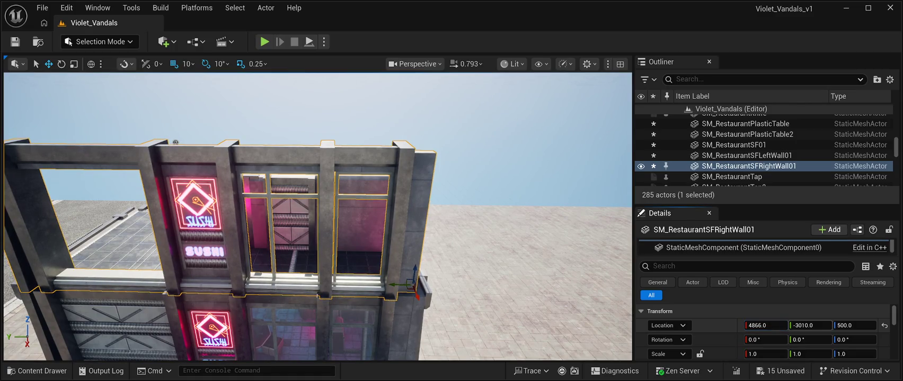
pyautogui.moveTo(805, 325); pyautogui.dragTo(809, 325)
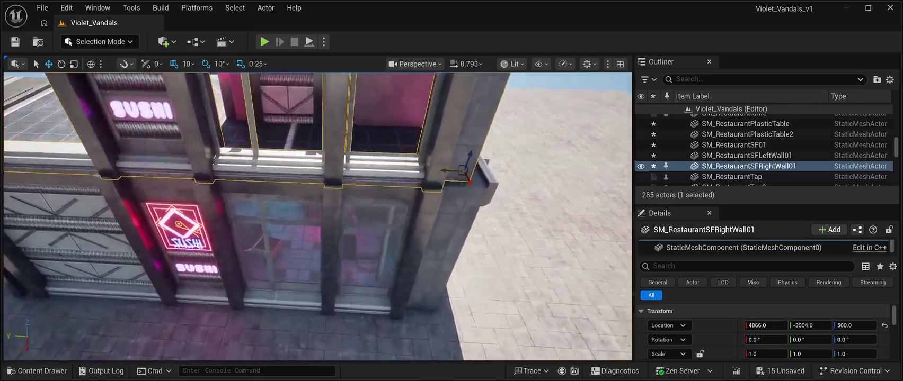
pyautogui.press('w')
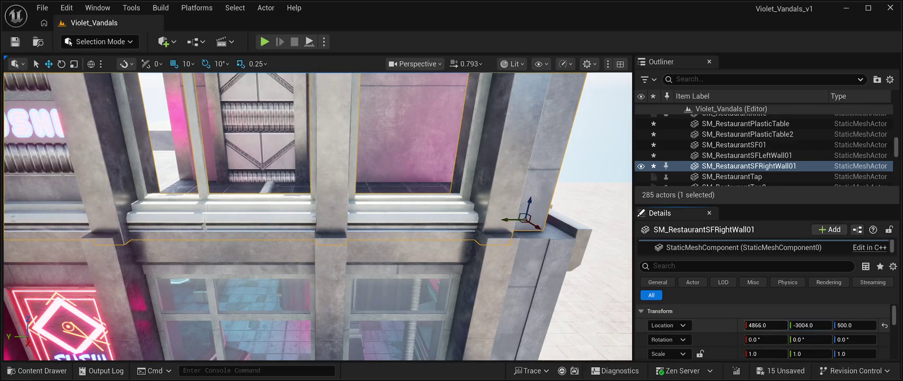
pyautogui.moveTo(855, 325); pyautogui.dragTo(862, 325)
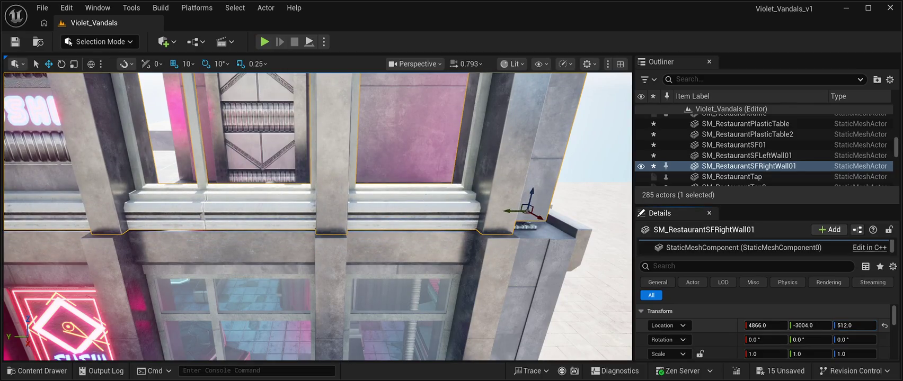
pyautogui.moveTo(766, 326); pyautogui.dragTo(773, 326)
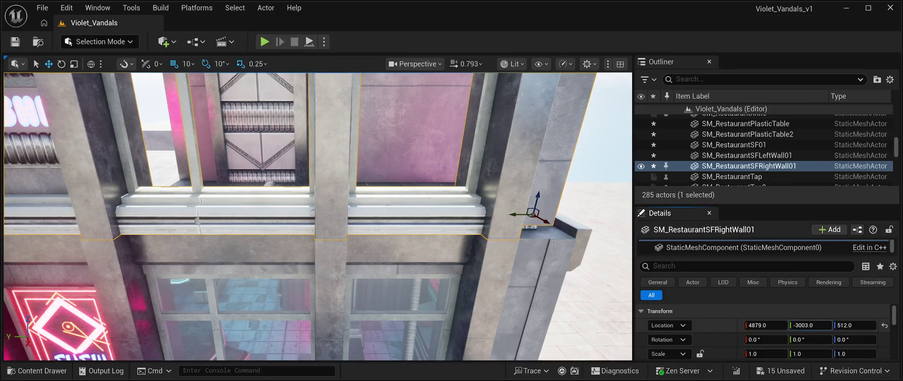
# Step: Select the SM_RoadModuleVP16x_3 road piece and BP_Starfield_Stars_Free, then open the Meshes library
pyautogui.click(741, 156)
pyautogui.press('f')
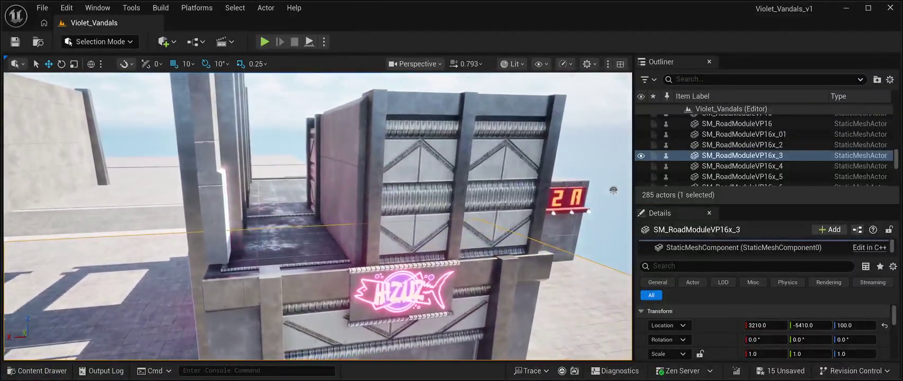
pyautogui.click(739, 119)
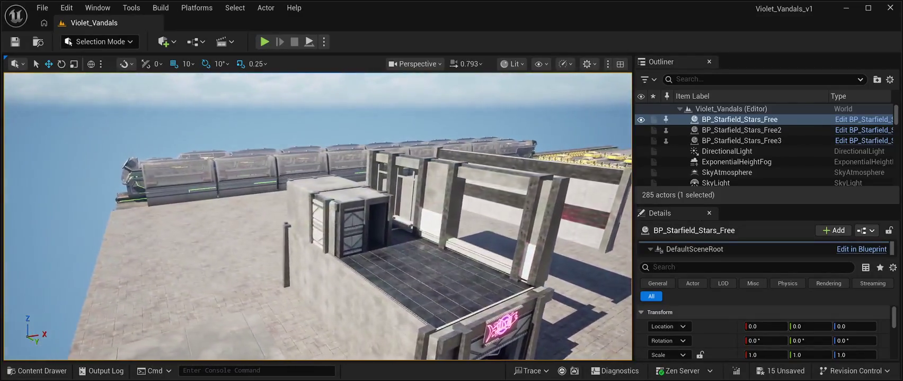
pyautogui.hotkey('ctrl', 'space')
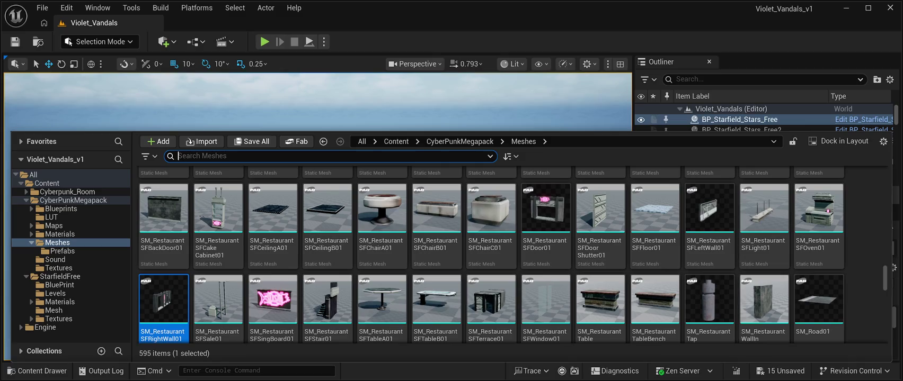
# Step: Place an SM_RestaurantWallIn wall beside the building, rotate it, and move it 20 units along X
pyautogui.click(763, 299)
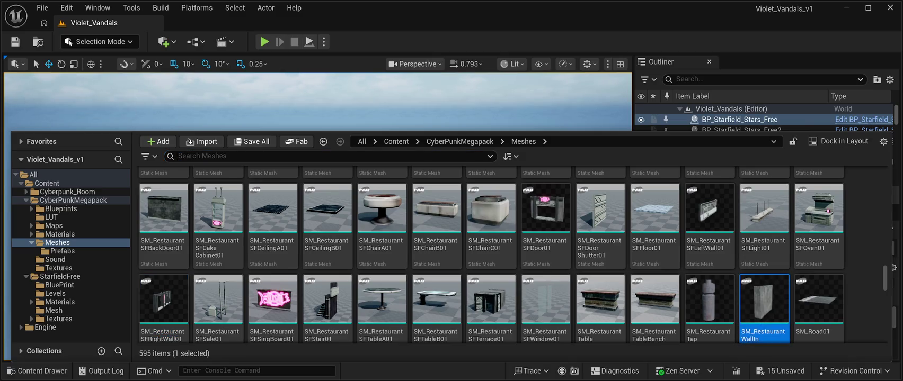
pyautogui.hotkey('ctrl', 'space')
pyautogui.moveTo(609, 159)
pyautogui.mouseDown()
pyautogui.moveTo(530, 159)
pyautogui.moveTo(403, 297)
pyautogui.moveTo(353, 258)
pyautogui.mouseUp()
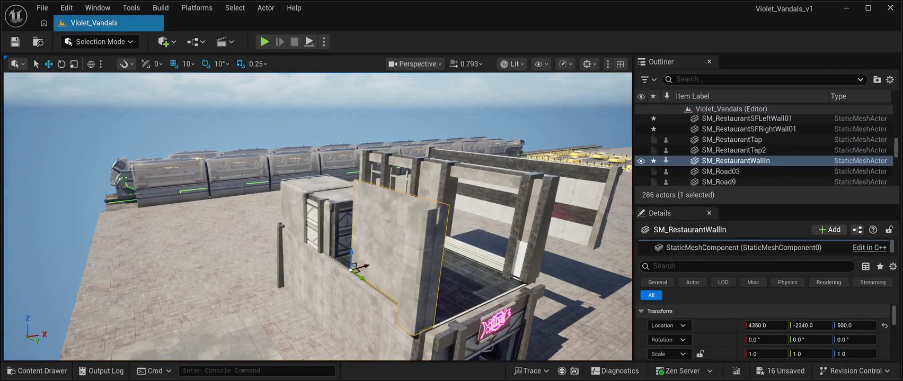
pyautogui.press('f')
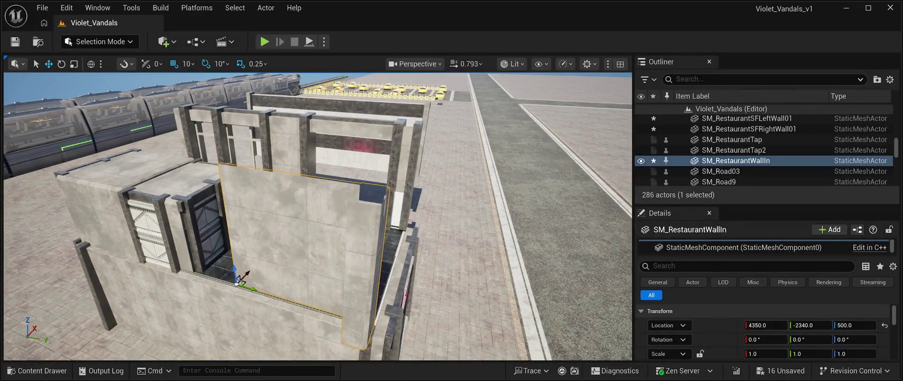
pyautogui.press('e')
pyautogui.moveTo(244, 301)
pyautogui.mouseDown()
pyautogui.moveTo(204, 297)
pyautogui.moveTo(225, 316)
pyautogui.moveTo(233, 310)
pyautogui.mouseUp()
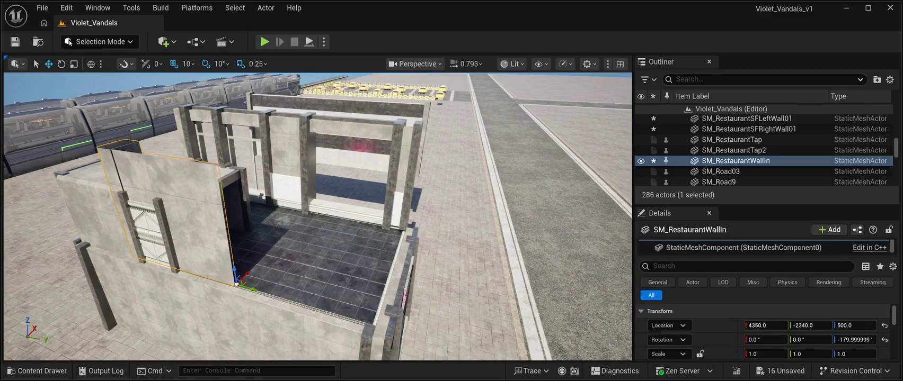
pyautogui.moveTo(236, 284)
pyautogui.mouseDown()
pyautogui.moveTo(238, 275)
pyautogui.moveTo(345, 324)
pyautogui.moveTo(379, 335)
pyautogui.moveTo(350, 318)
pyautogui.moveTo(409, 339)
pyautogui.mouseUp()
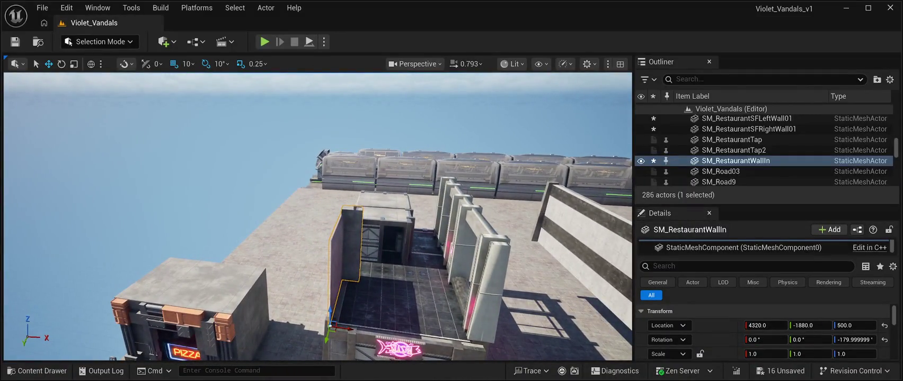
# Step: Delete the neon sushi wall and the WallIn wall, leaving 284 actors
pyautogui.click(472, 265)
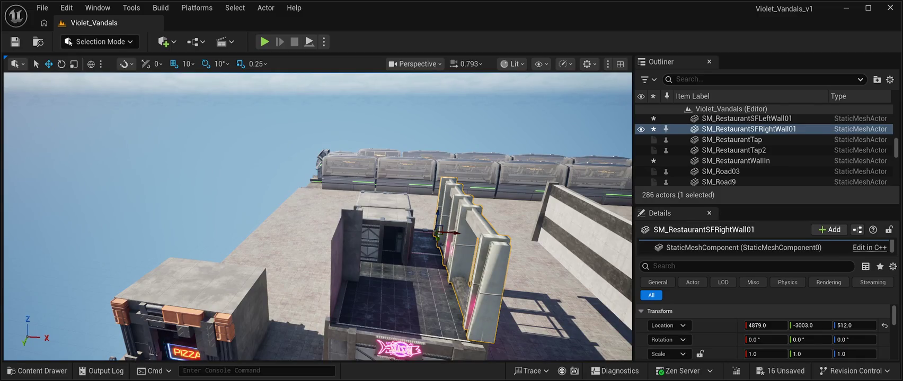
pyautogui.press('Delete')
pyautogui.click(735, 150)
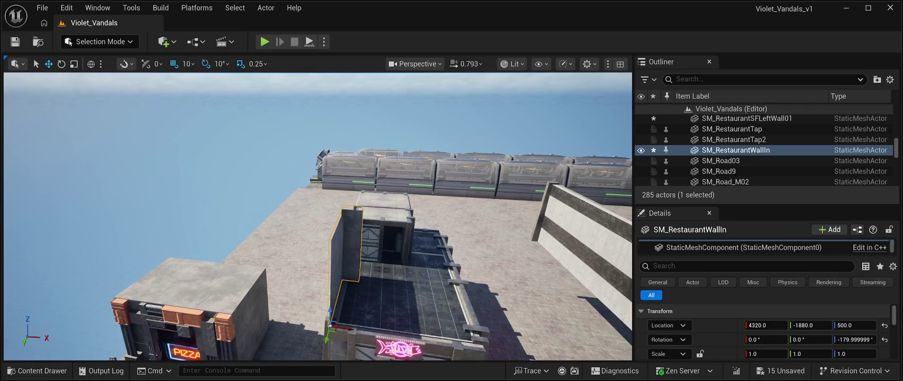
pyautogui.press('Delete')
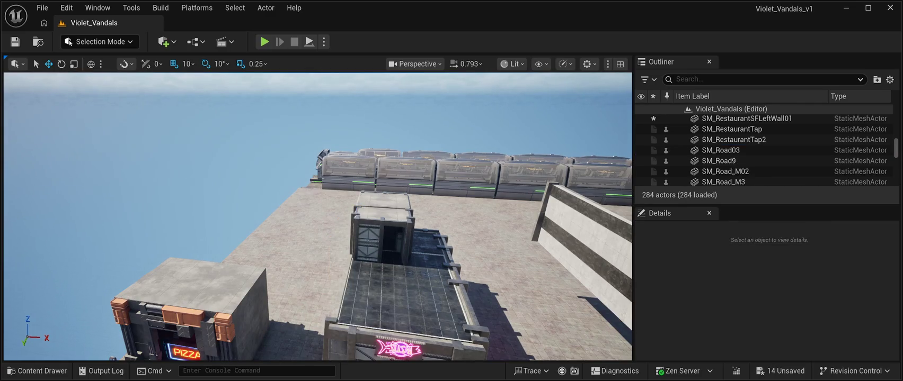
pyautogui.scroll(5, 318, 217)
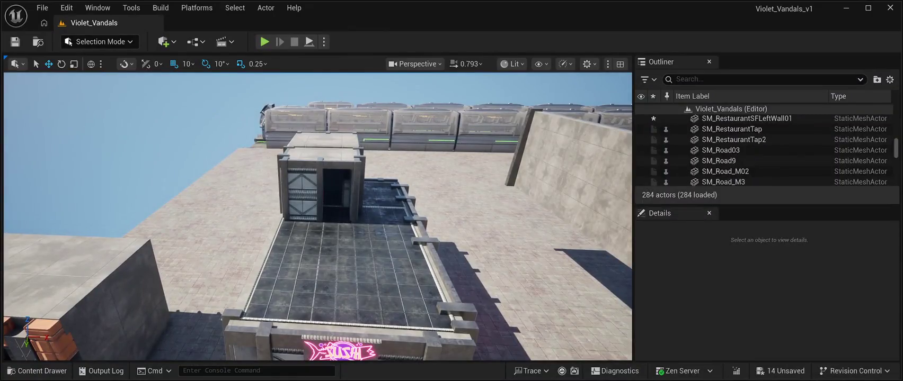
pyautogui.click(37, 371)
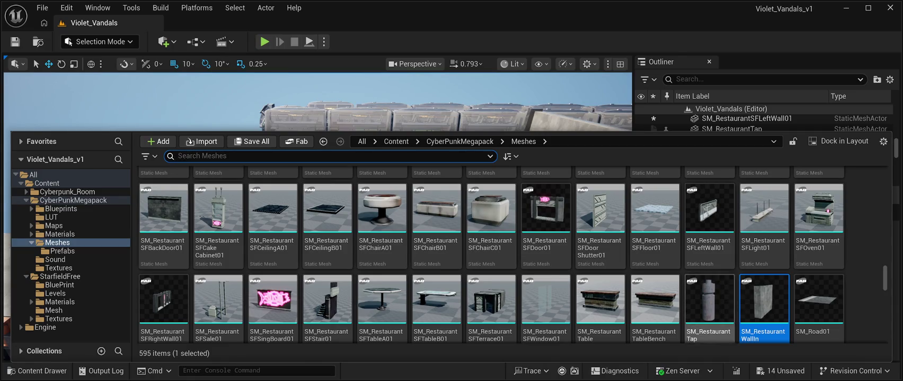
pyautogui.scroll(-1, 710, 292)
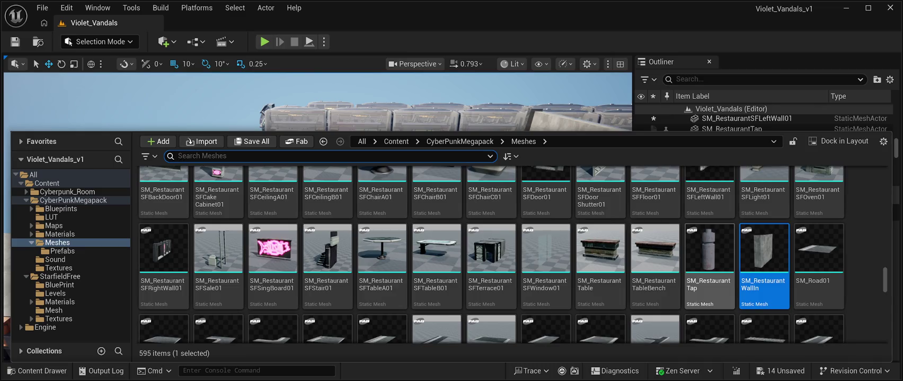
pyautogui.scroll(1, 710, 291)
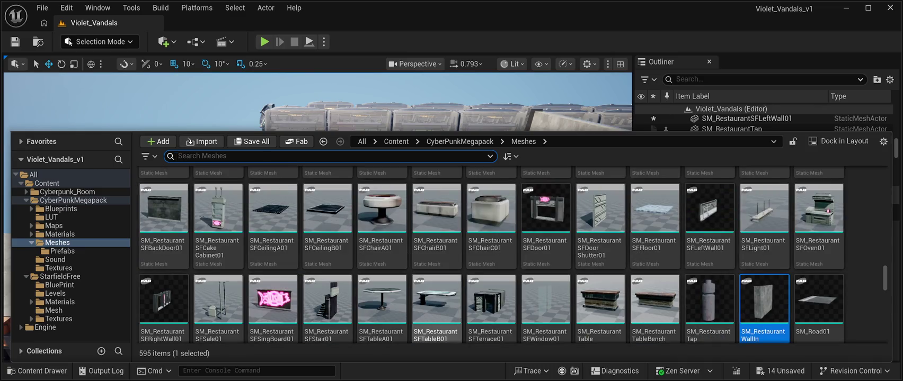
pyautogui.scroll(1, 655, 286)
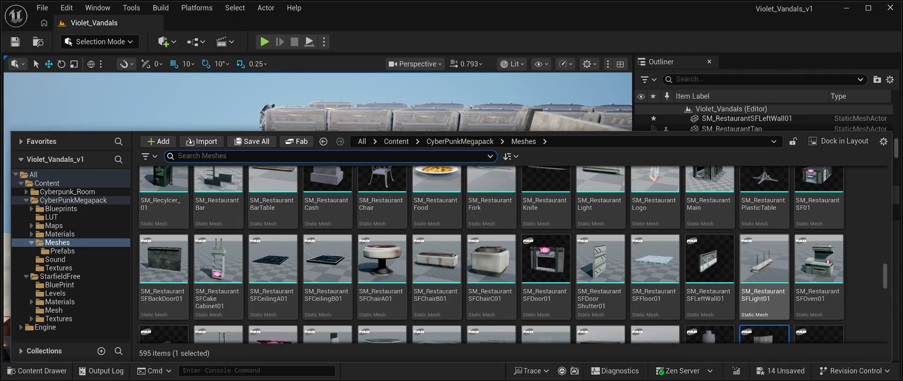
pyautogui.scroll(1, 764, 265)
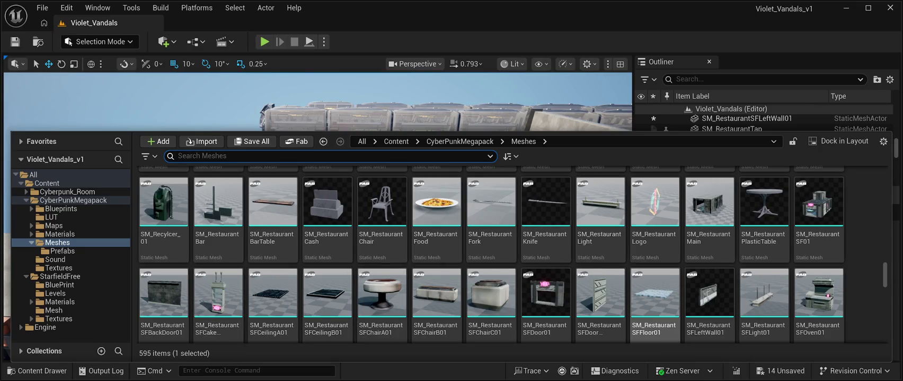
pyautogui.scroll(1, 654, 281)
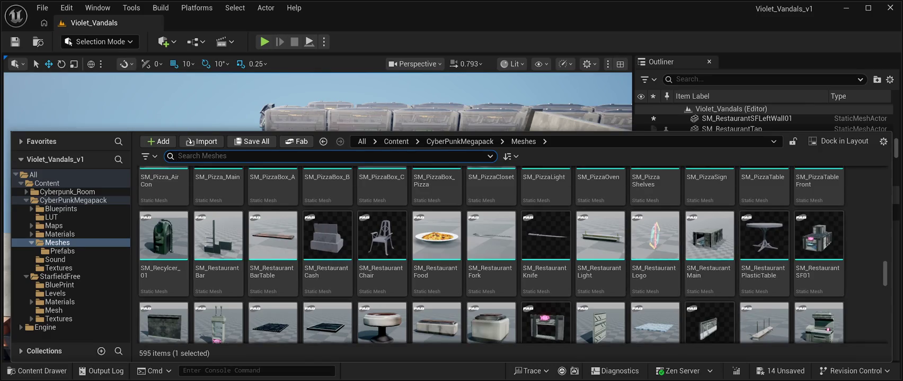
pyautogui.scroll(1, 763, 255)
pyautogui.scroll(2, 763, 255)
pyautogui.scroll(1, 763, 249)
pyautogui.scroll(-1, 763, 249)
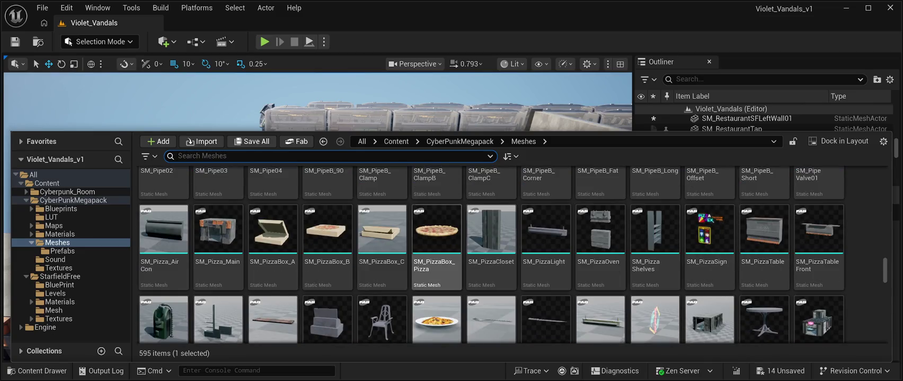
pyautogui.scroll(2, 436, 254)
pyautogui.scroll(3, 437, 254)
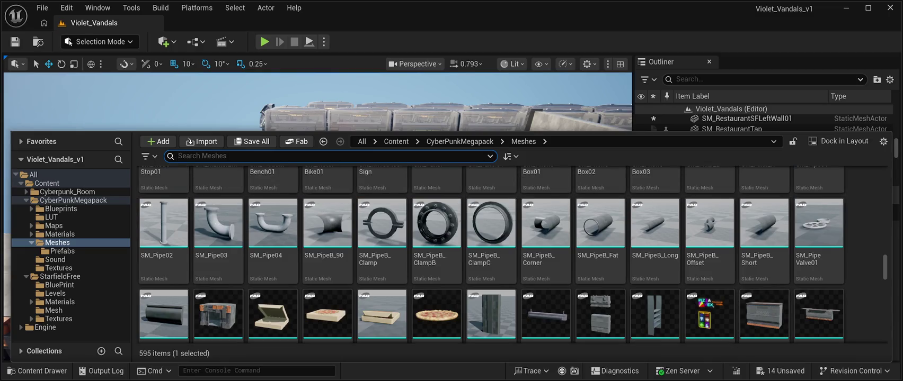
pyautogui.scroll(-5, 382, 265)
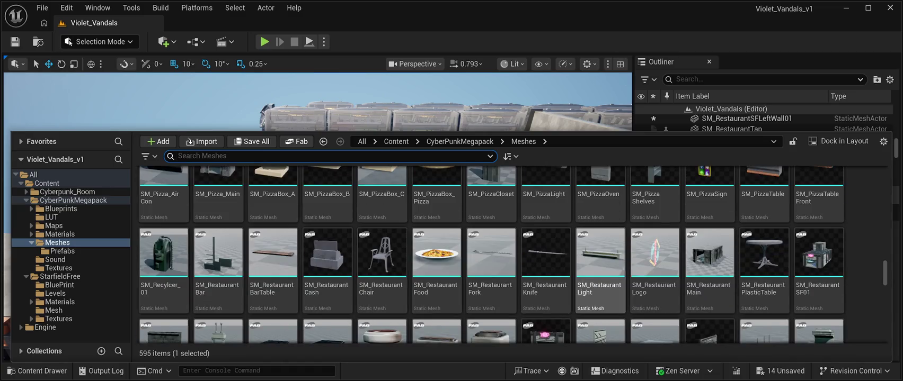
pyautogui.scroll(-3, 600, 275)
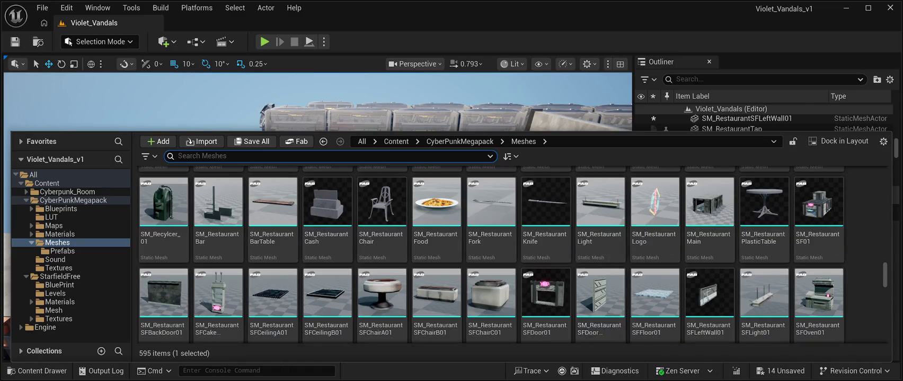
pyautogui.scroll(10, 600, 291)
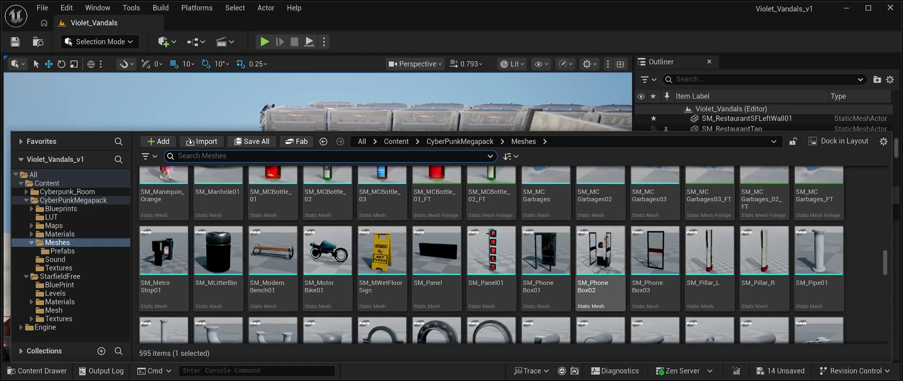
pyautogui.scroll(1, 654, 296)
pyautogui.scroll(2, 655, 297)
pyautogui.scroll(5, 655, 297)
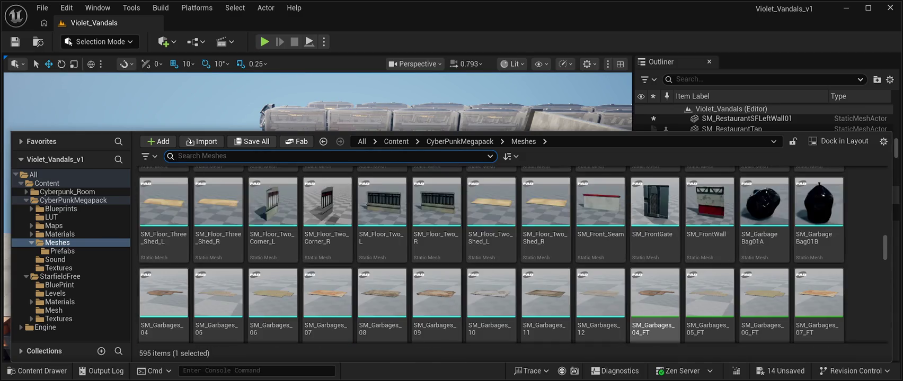
pyautogui.scroll(2, 655, 297)
pyautogui.scroll(2, 654, 297)
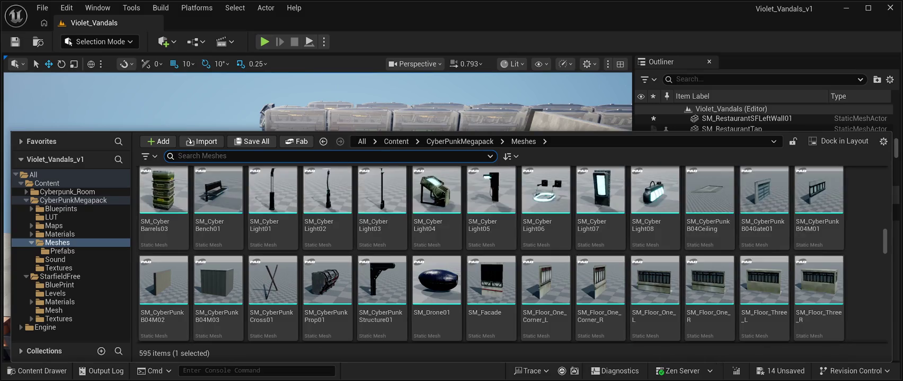
pyautogui.scroll(5, 655, 297)
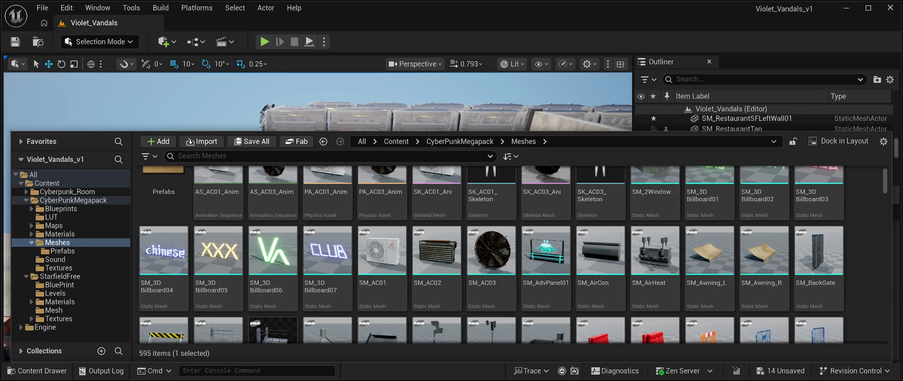
pyautogui.scroll(1, 655, 297)
pyautogui.scroll(-4, 655, 297)
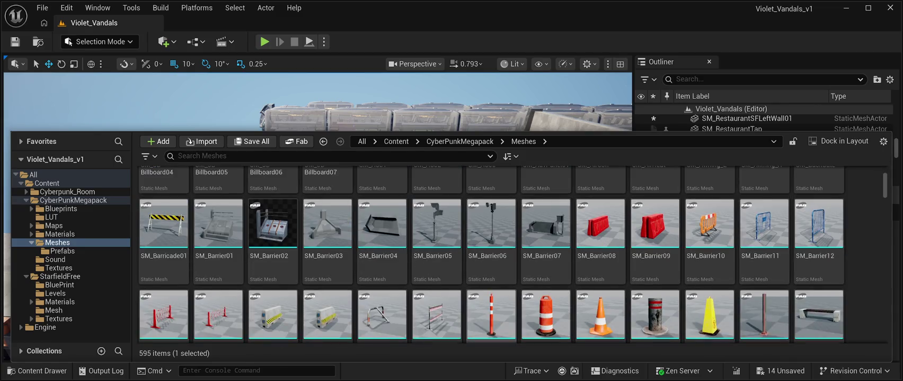
pyautogui.scroll(-1, 492, 312)
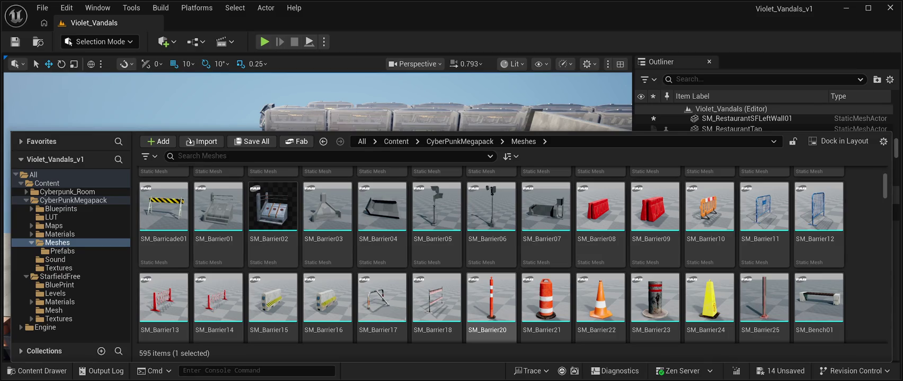
pyautogui.scroll(-2, 546, 296)
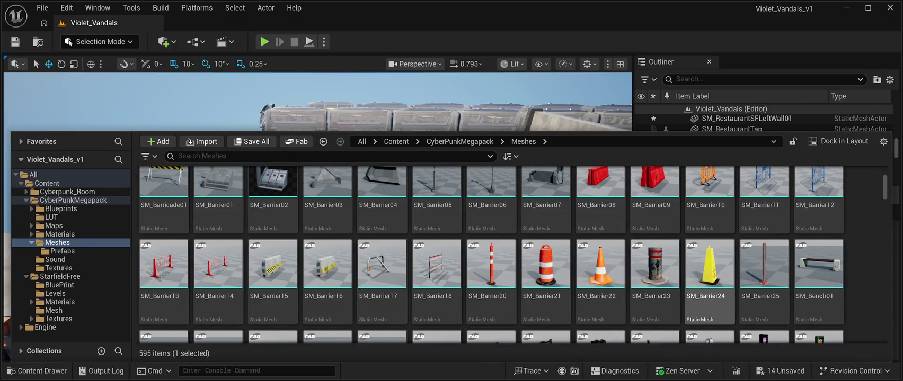
pyautogui.scroll(2, 819, 255)
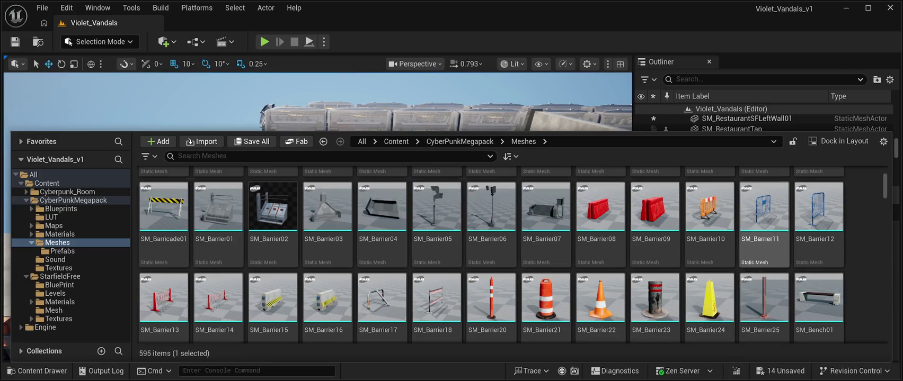
pyautogui.scroll(-7, 763, 222)
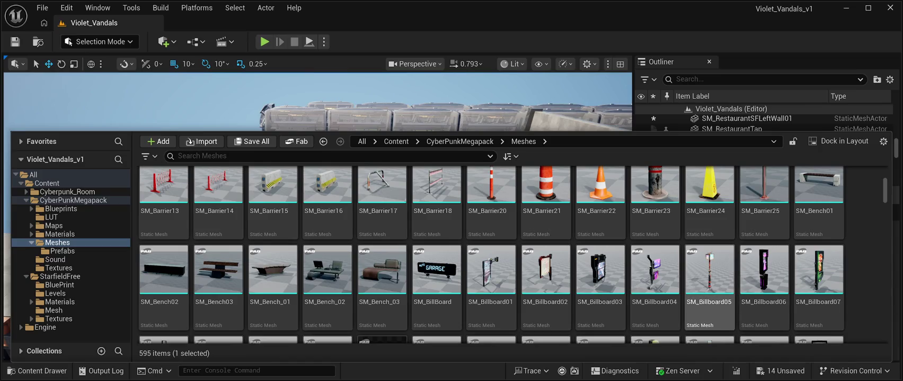
pyautogui.scroll(-10, 710, 249)
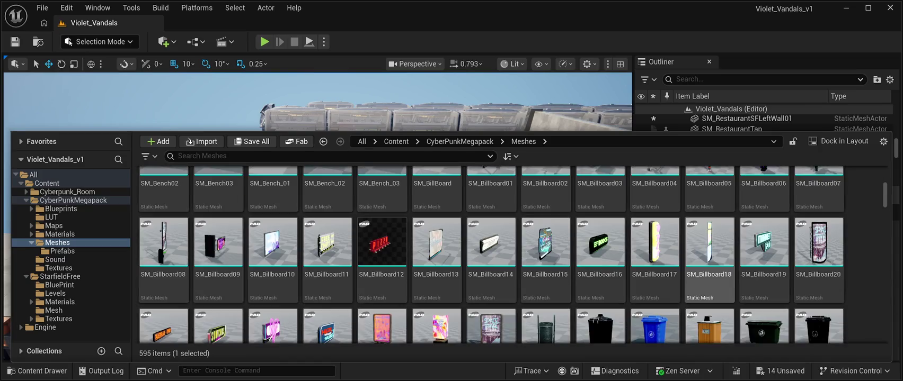
pyautogui.scroll(-2, 710, 238)
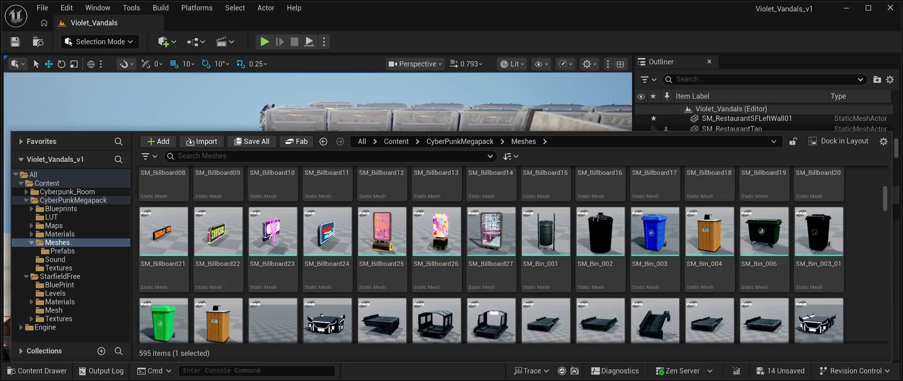
pyautogui.scroll(4, 381, 244)
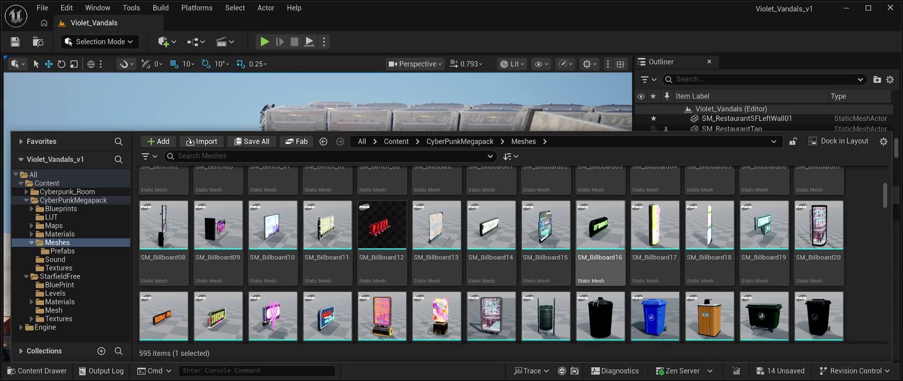
pyautogui.scroll(-3, 490, 255)
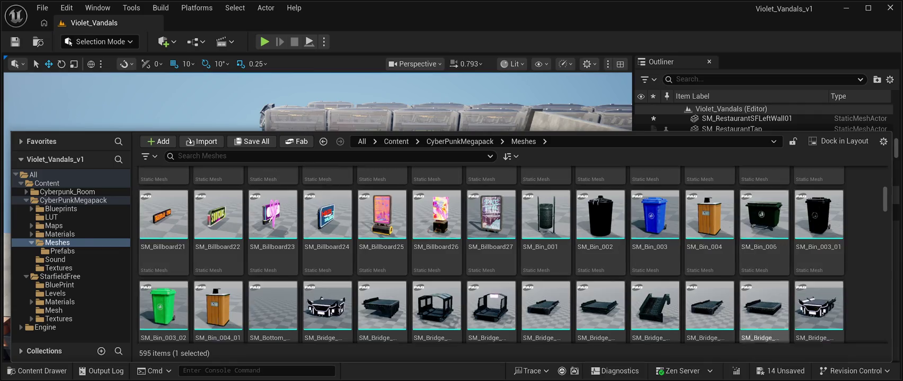
pyautogui.scroll(-2, 490, 254)
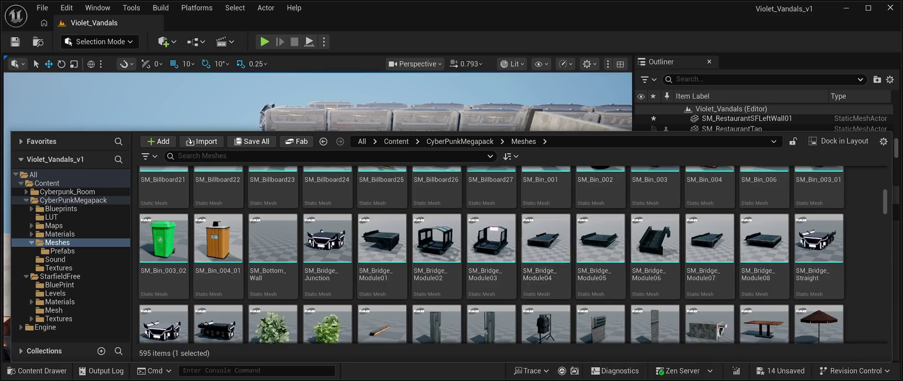
pyautogui.scroll(-1, 490, 307)
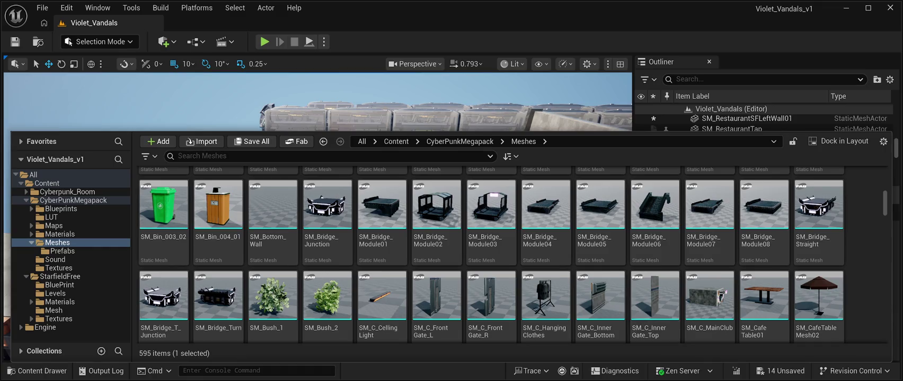
pyautogui.scroll(-1, 709, 302)
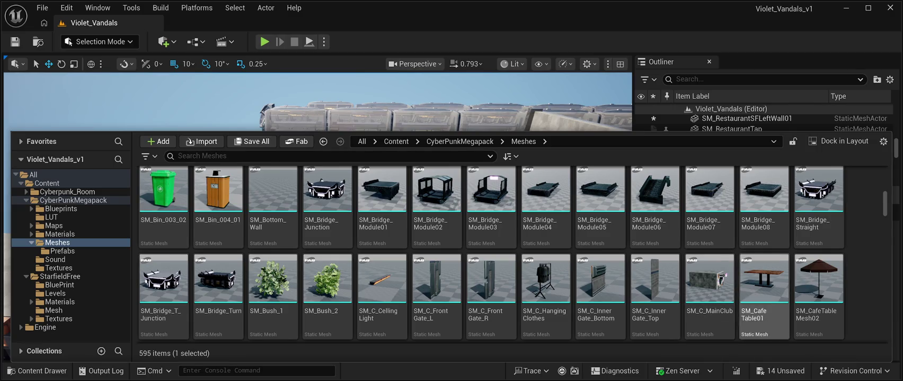
pyautogui.scroll(-3, 763, 270)
pyautogui.scroll(-10, 763, 270)
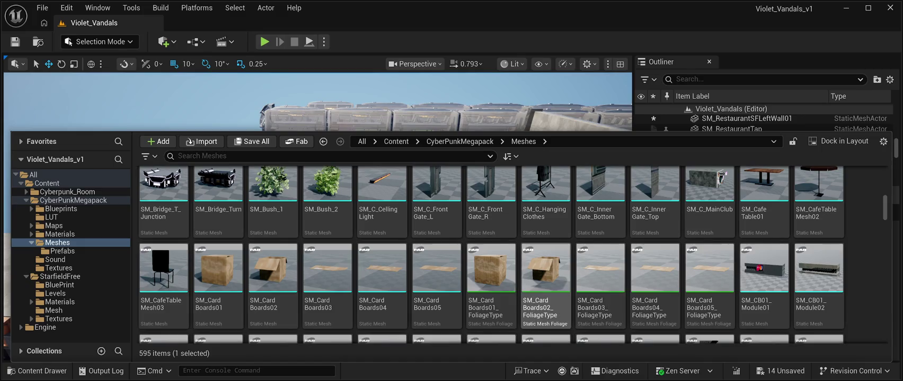
pyautogui.scroll(-3, 710, 254)
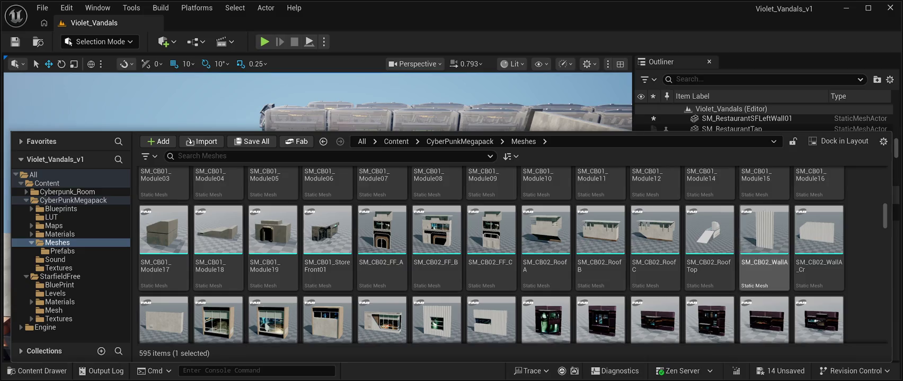
pyautogui.scroll(-5, 546, 265)
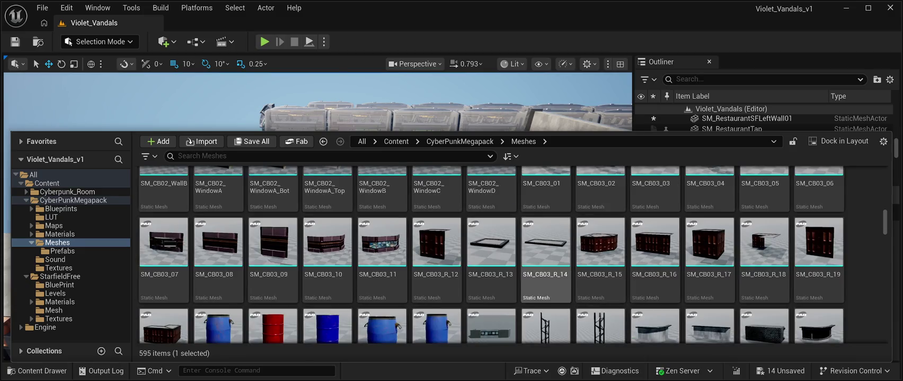
pyautogui.scroll(-3, 546, 265)
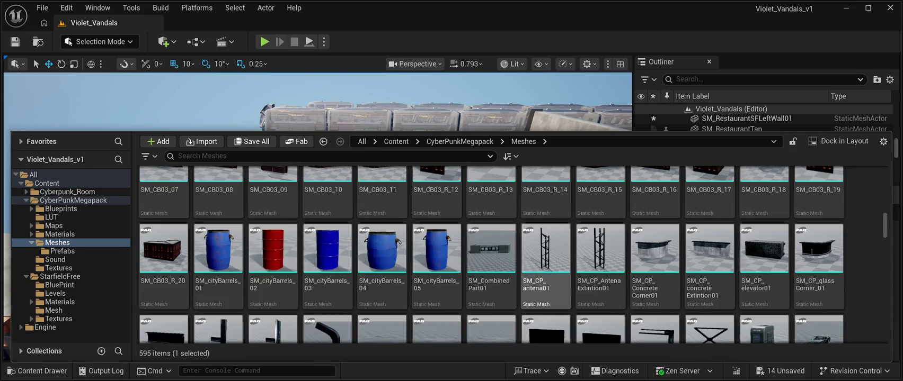
# Step: Delete the small SM_RestaurantSFLeftWall01 wall near SM_CombinedPart01, returning to 284 actors
pyautogui.click(491, 249)
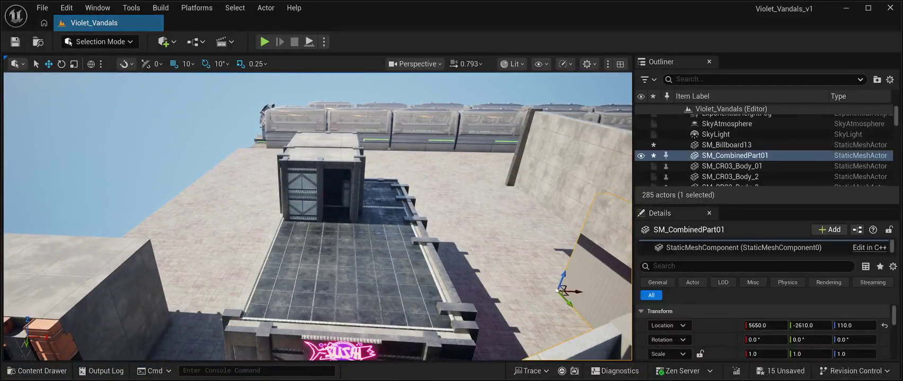
pyautogui.press('f')
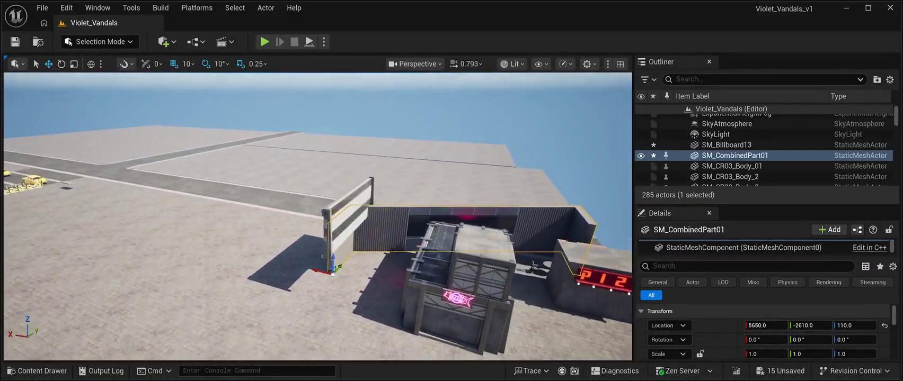
pyautogui.click(342, 228)
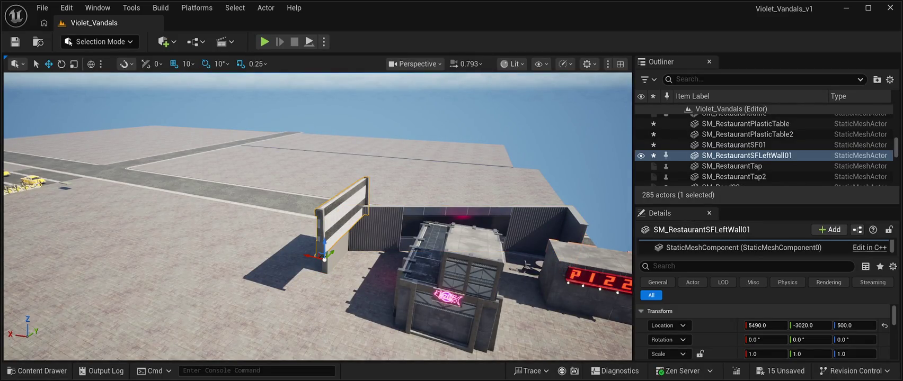
pyautogui.press('Delete')
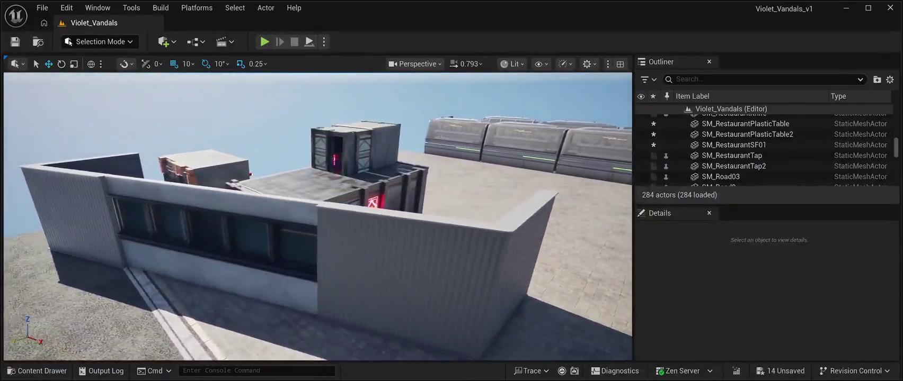
pyautogui.scroll(10, 318, 217)
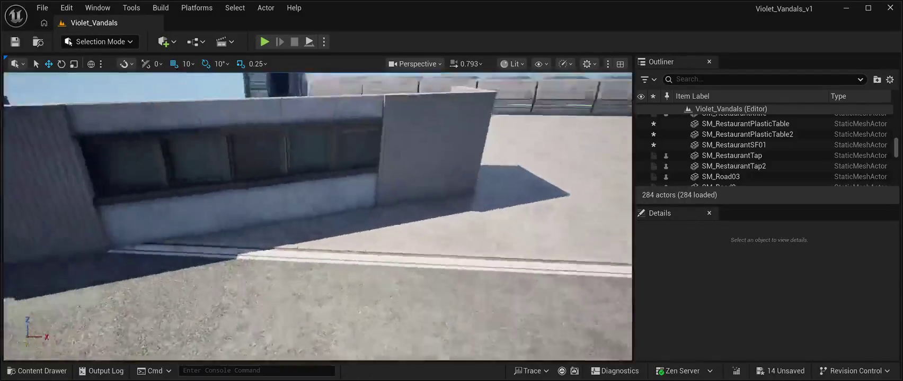
pyautogui.scroll(-10, 317, 218)
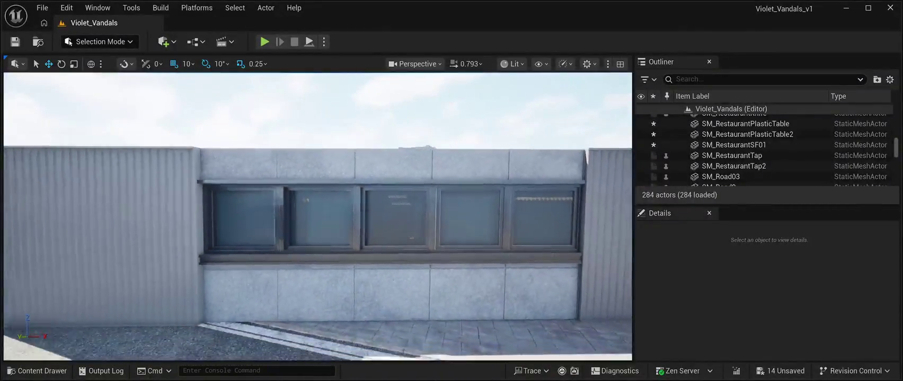
# Step: Delete the SM_CombinedPart01 concrete wall beside the container building and reopen CyberPunkMegapack > Meshes
pyautogui.scroll(10, 317, 217)
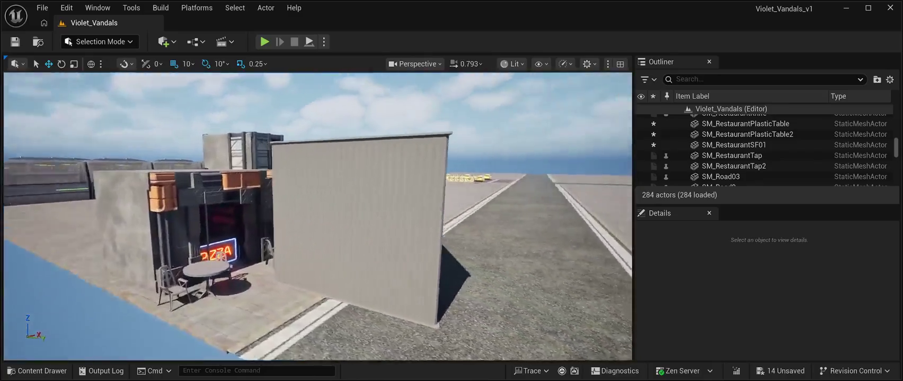
pyautogui.scroll(-10, 318, 217)
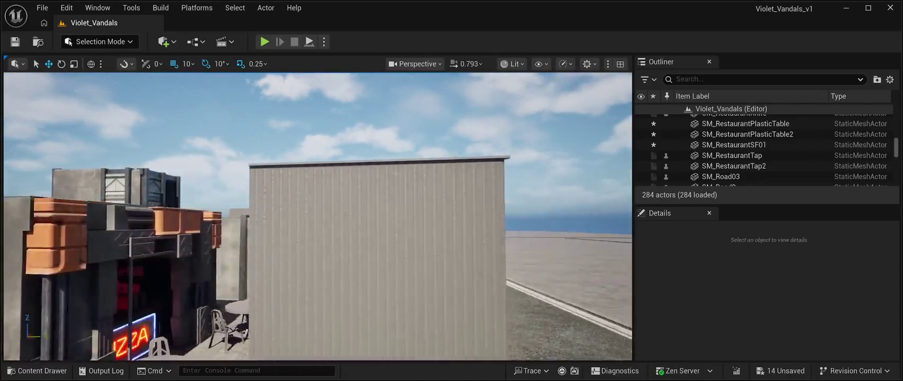
pyautogui.scroll(-10, 318, 217)
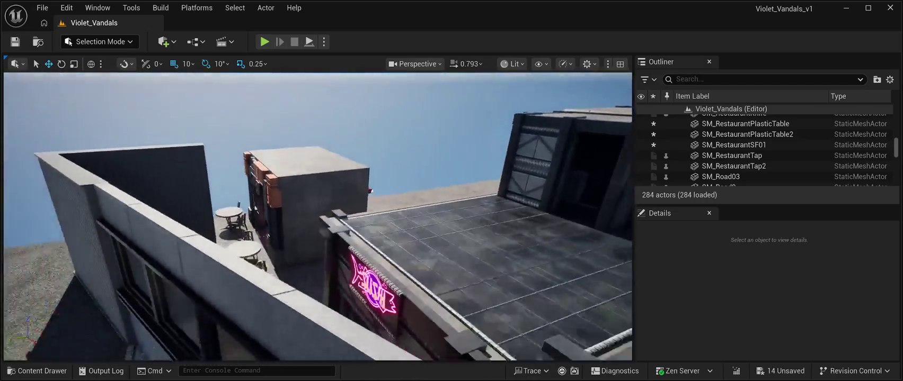
pyautogui.scroll(-5, 318, 217)
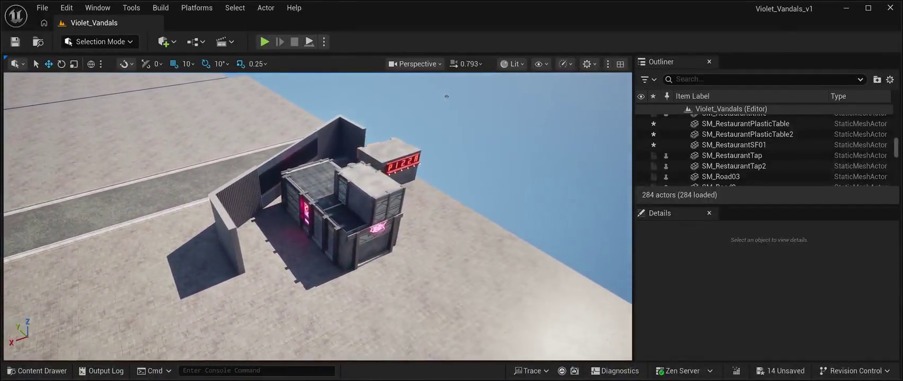
pyautogui.click(230, 228)
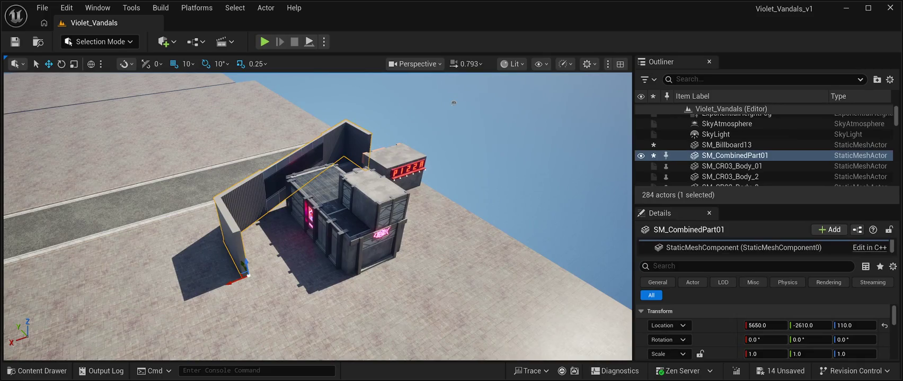
pyautogui.press('Delete')
pyautogui.hotkey('ctrl', 'space')
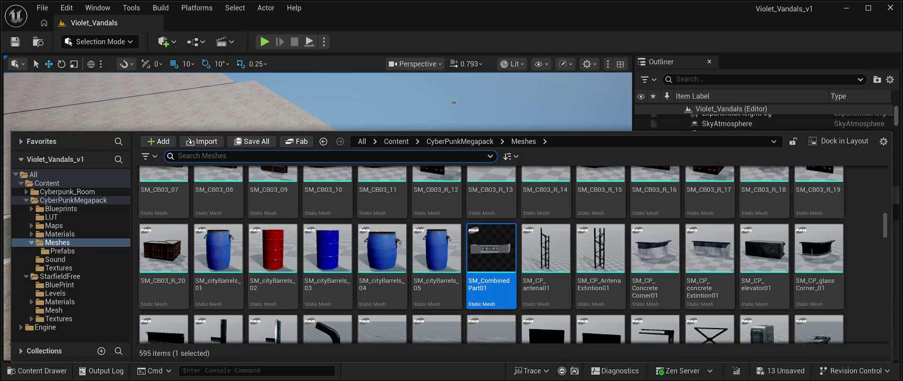
# Step: Drop the SM_CyberPunkProp01 cable crate into the street, inspect it, then delete it
pyautogui.scroll(-2, 491, 255)
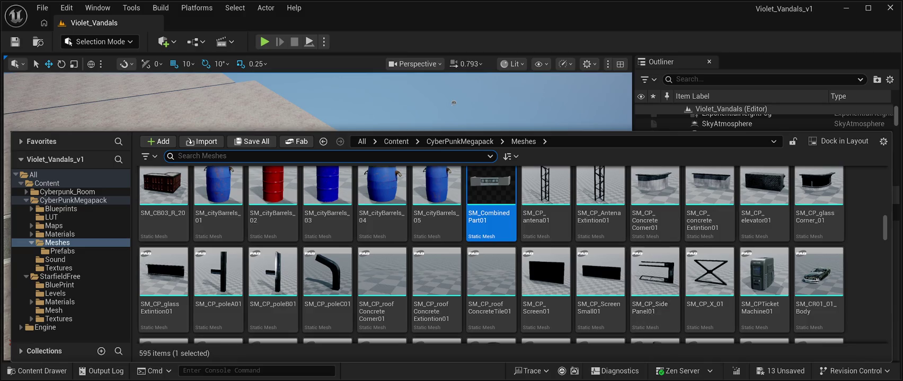
pyautogui.scroll(-1, 546, 254)
pyautogui.scroll(-2, 492, 255)
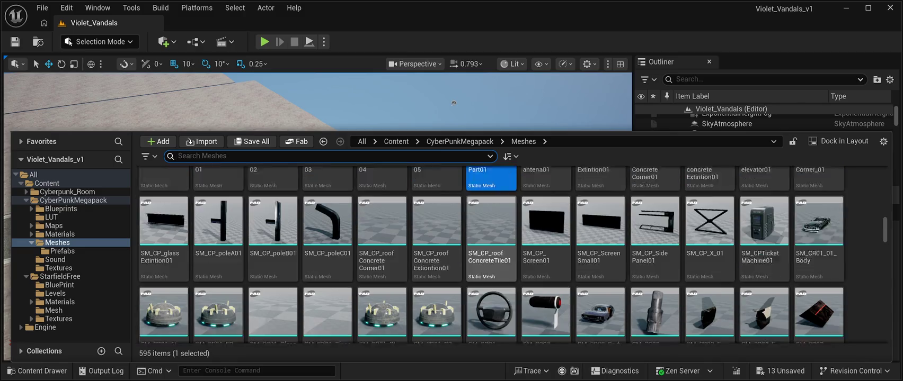
pyautogui.scroll(-3, 490, 249)
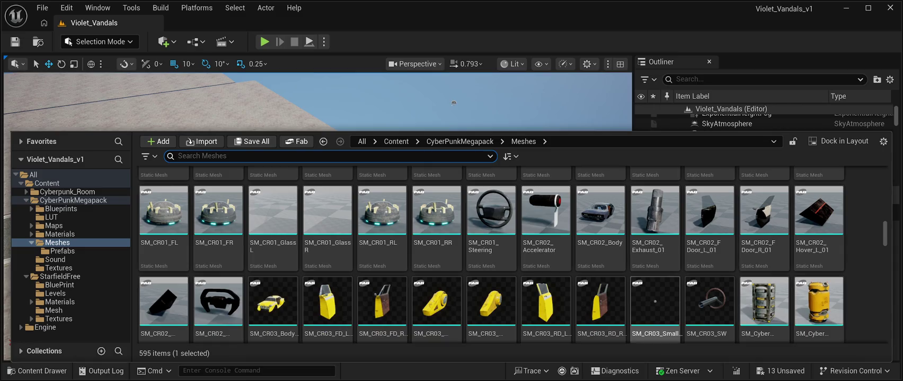
pyautogui.scroll(-5, 490, 249)
pyautogui.scroll(7, 490, 255)
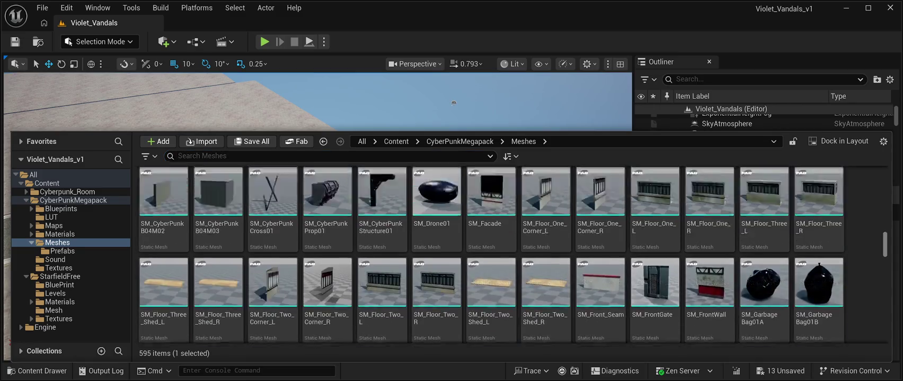
pyautogui.scroll(-5, 490, 255)
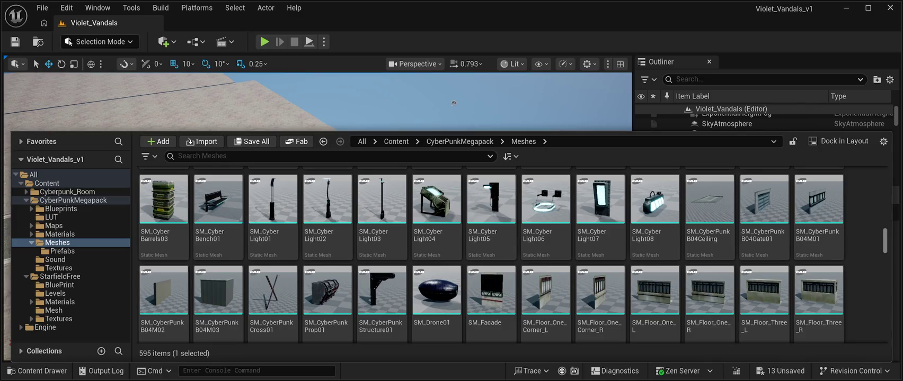
pyautogui.moveTo(326, 296)
pyautogui.mouseDown()
pyautogui.moveTo(323, 159)
pyautogui.moveTo(276, 180)
pyautogui.moveTo(225, 270)
pyautogui.mouseUp()
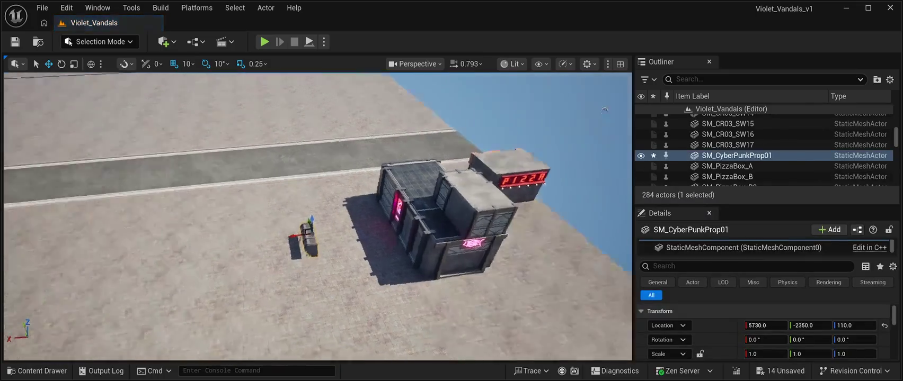
pyautogui.press('f')
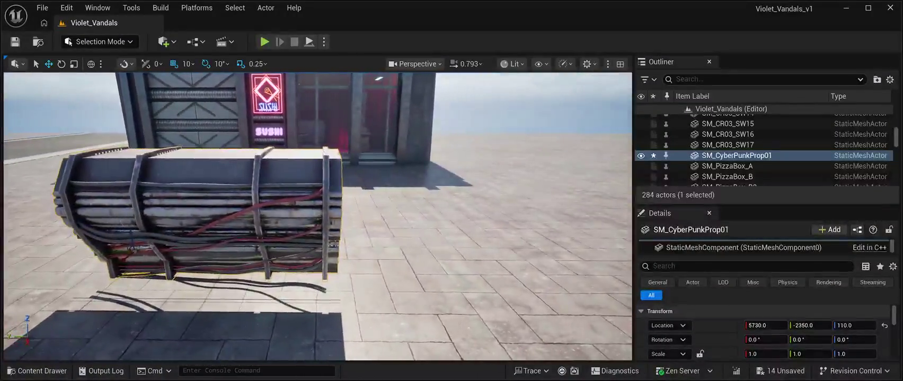
pyautogui.press('Delete')
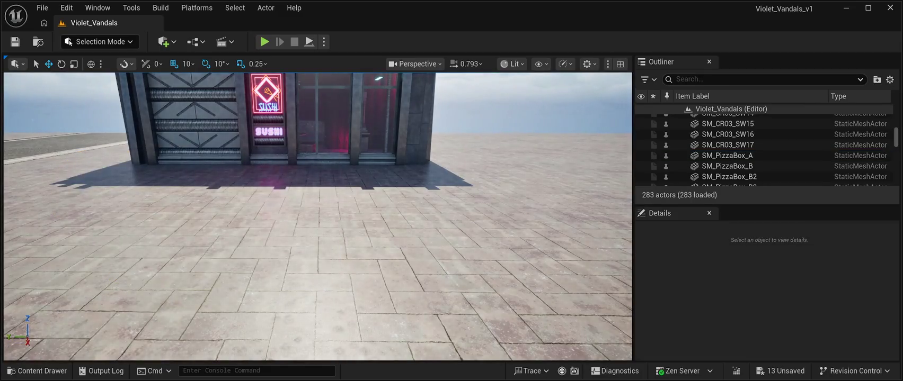
pyautogui.hotkey('ctrl', 'space')
# Step: Find SM_Manhole01 in the Content Drawer and drag it into the level beside the building
pyautogui.scroll(-2, 437, 254)
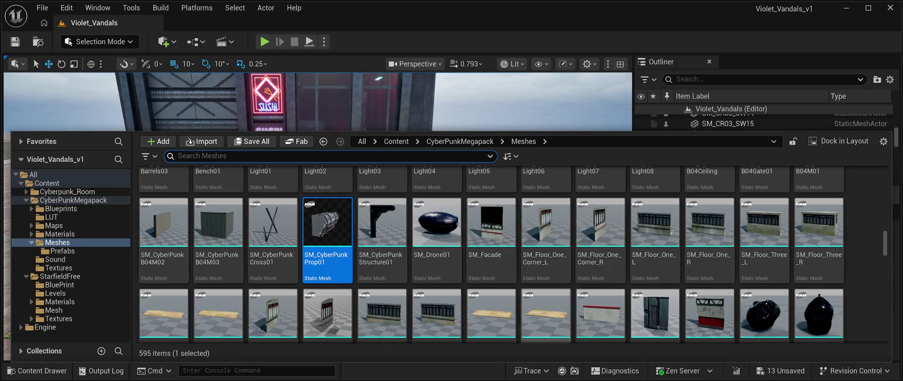
pyautogui.scroll(-4, 490, 254)
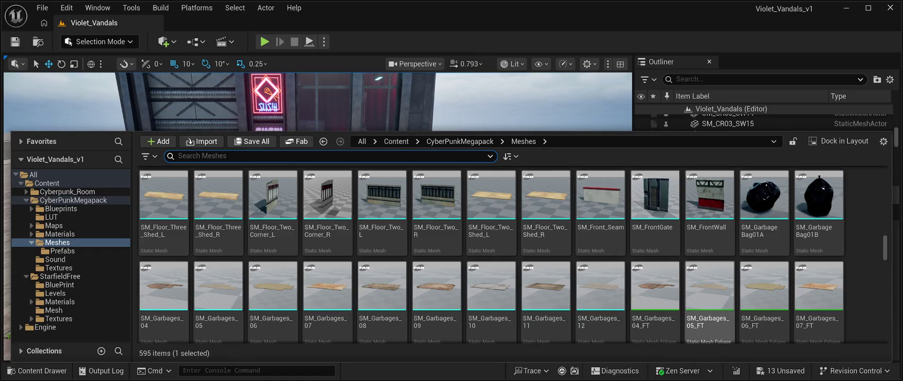
pyautogui.scroll(1, 710, 268)
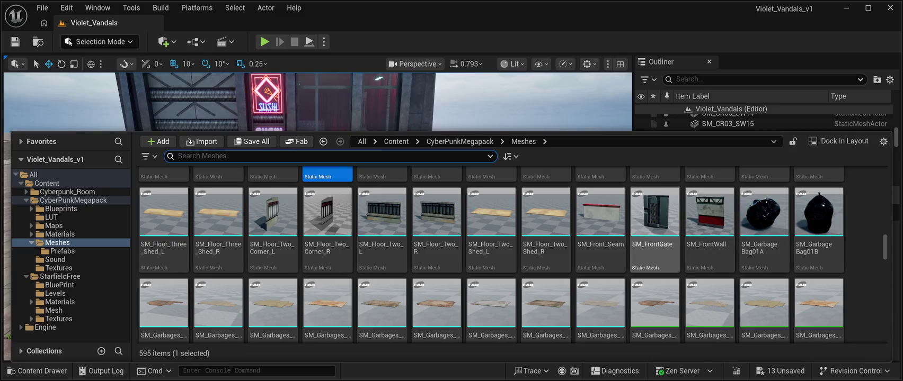
pyautogui.scroll(-4, 710, 254)
pyautogui.scroll(-2, 710, 254)
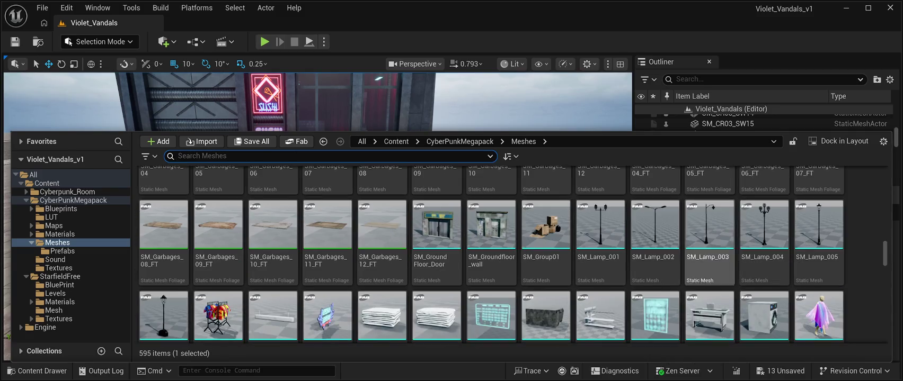
pyautogui.scroll(-1, 710, 255)
pyautogui.scroll(-1, 763, 297)
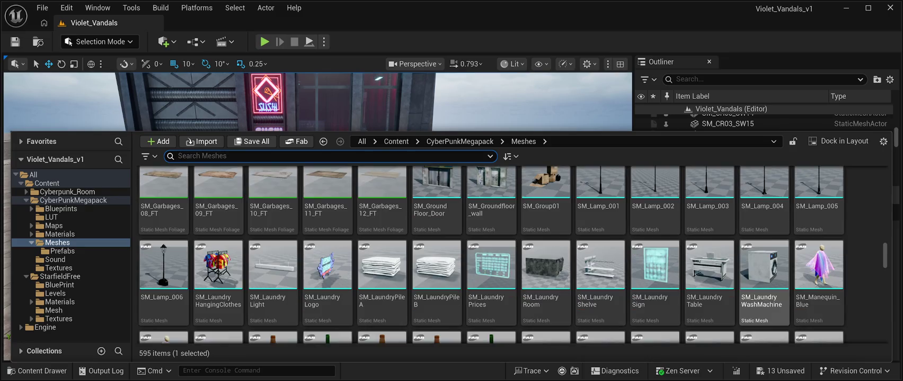
pyautogui.scroll(-3, 600, 286)
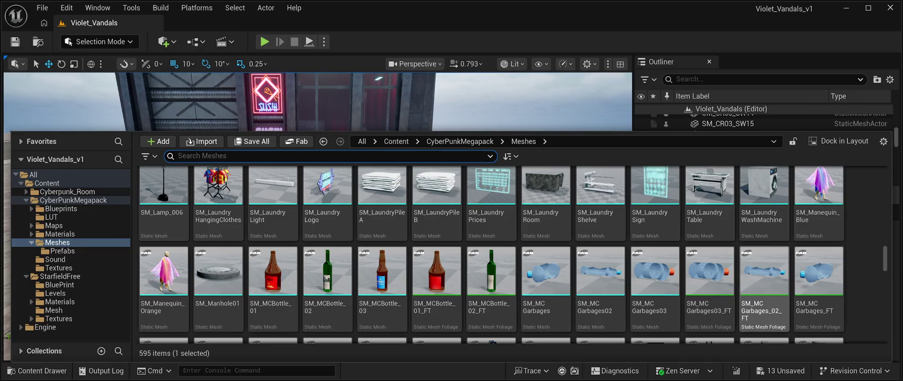
pyautogui.scroll(-3, 654, 222)
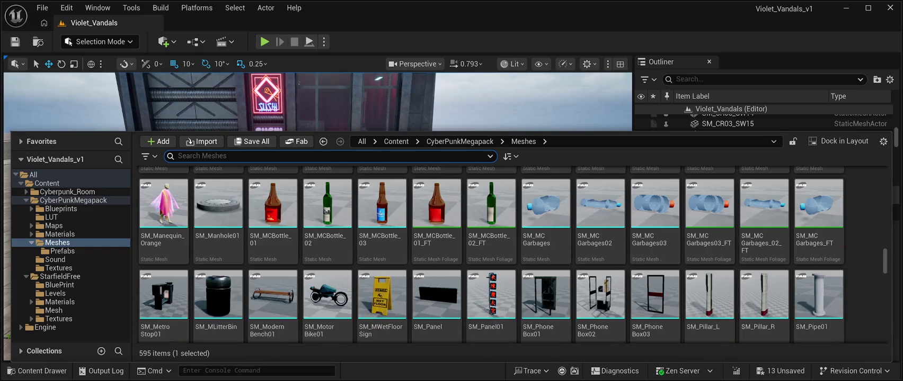
pyautogui.click(217, 212)
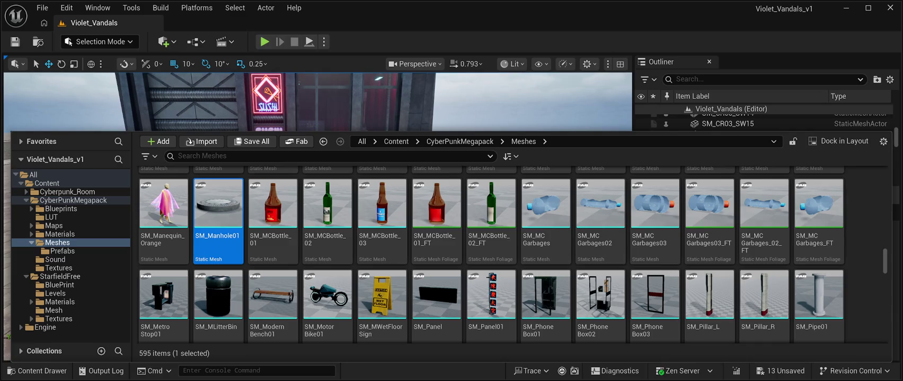
pyautogui.moveTo(217, 212); pyautogui.dragTo(40, 172)
# Step: Fly to the manhole cover at 5130, -1540, 105 and select the starfield sky actor
pyautogui.press('a')
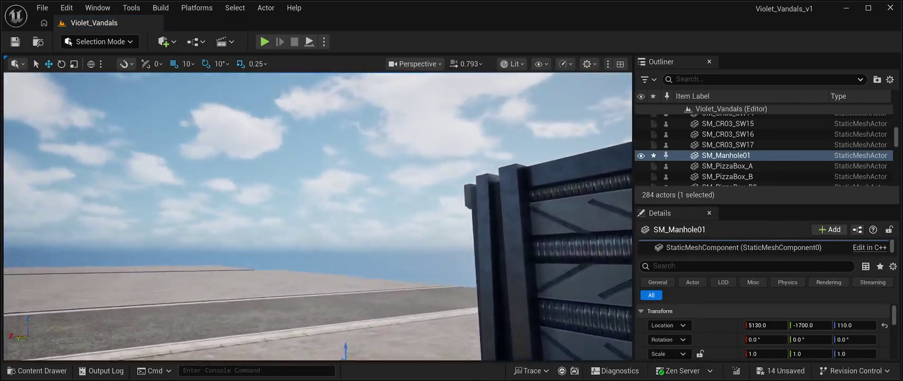
pyautogui.press('f')
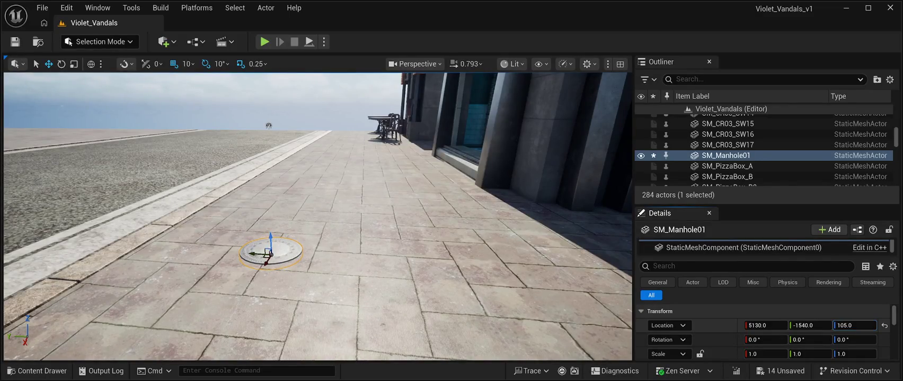
pyautogui.click(269, 125)
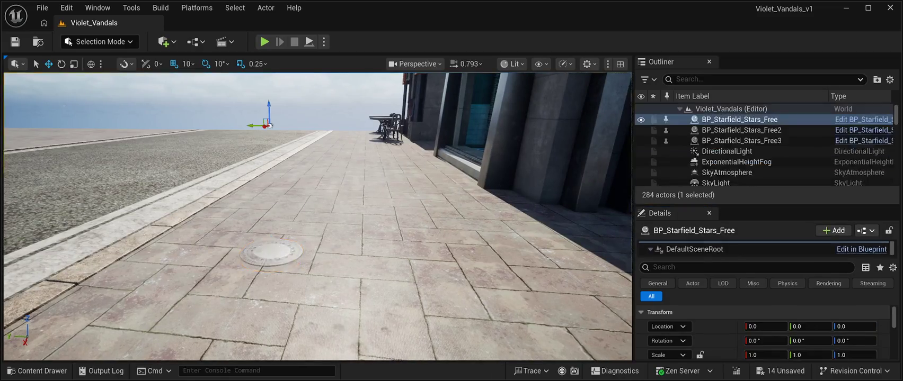
# Step: Set SM_Manhole01's Location Z to 104, then launch Play In Editor
pyautogui.moveTo(269, 125)
pyautogui.mouseDown()
pyautogui.moveTo(265, 114)
pyautogui.moveTo(272, 164)
pyautogui.moveTo(371, 185)
pyautogui.mouseUp()
pyautogui.click(354, 197)
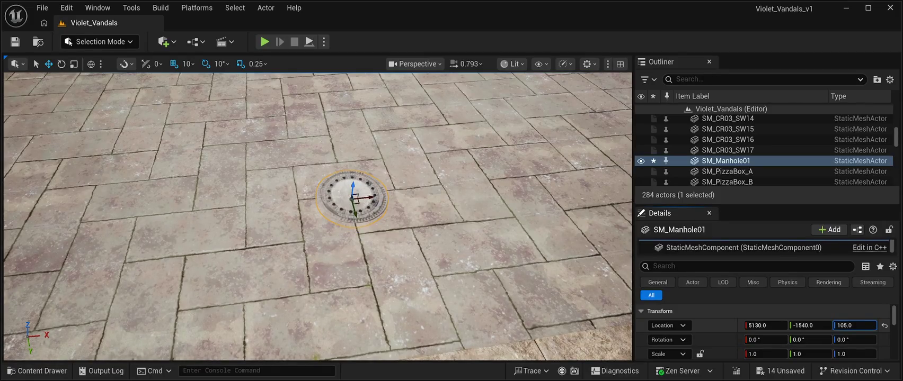
pyautogui.write('104')
pyautogui.press('Return')
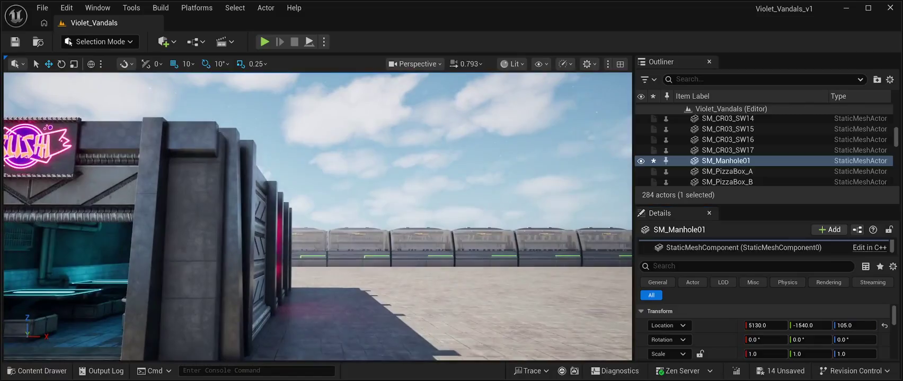
pyautogui.click(739, 119)
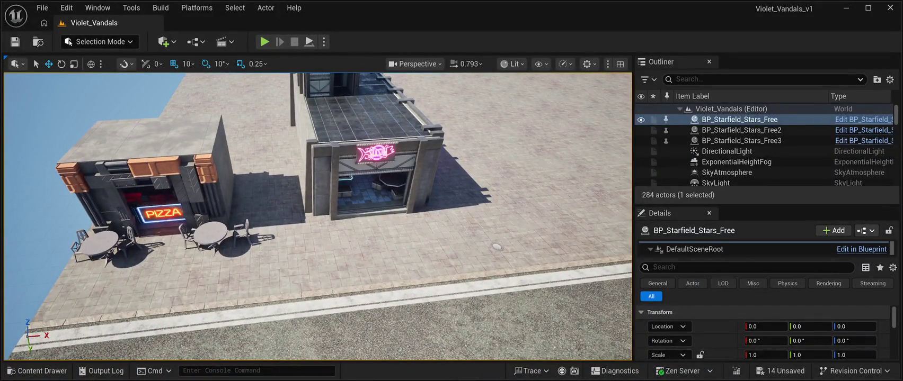
pyautogui.click(309, 42)
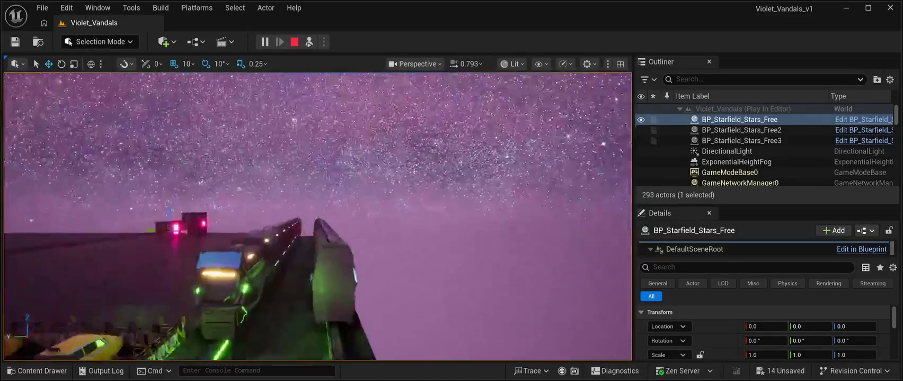
# Step: Open the Prefabs folder in the Content Drawer
pyautogui.click(37, 370)
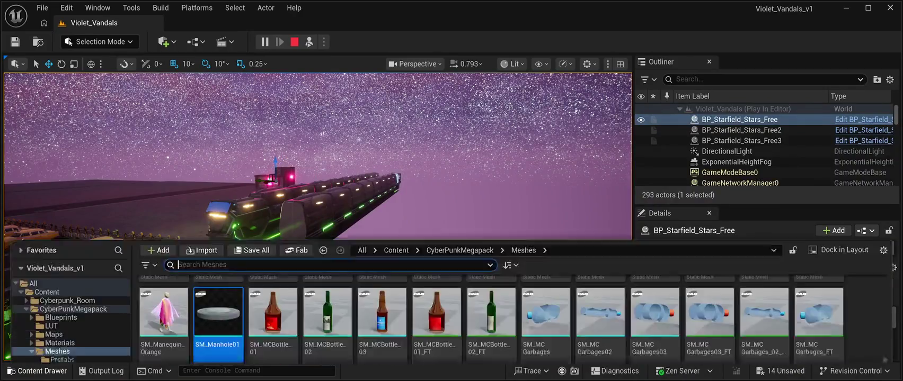
pyautogui.scroll(10, 491, 254)
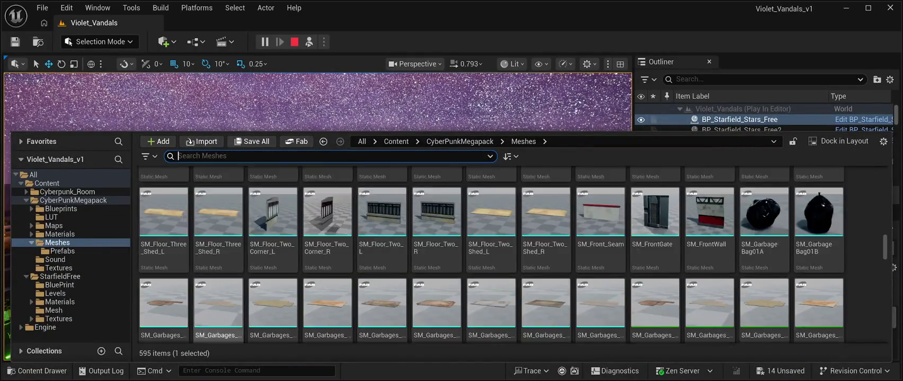
pyautogui.scroll(3, 893, 268)
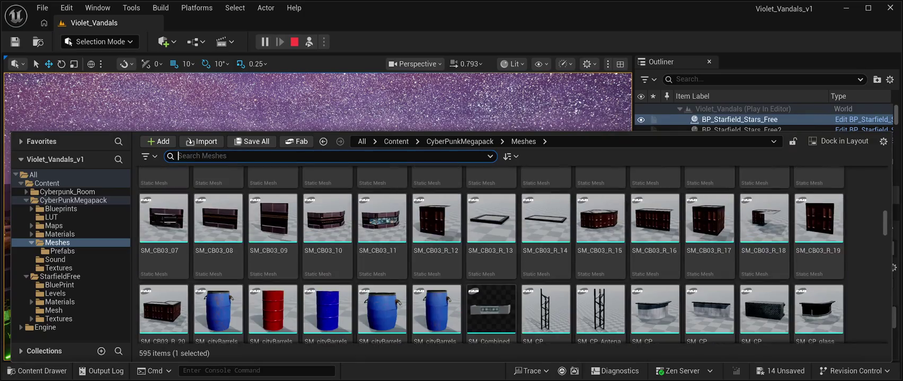
pyautogui.scroll(3, 893, 267)
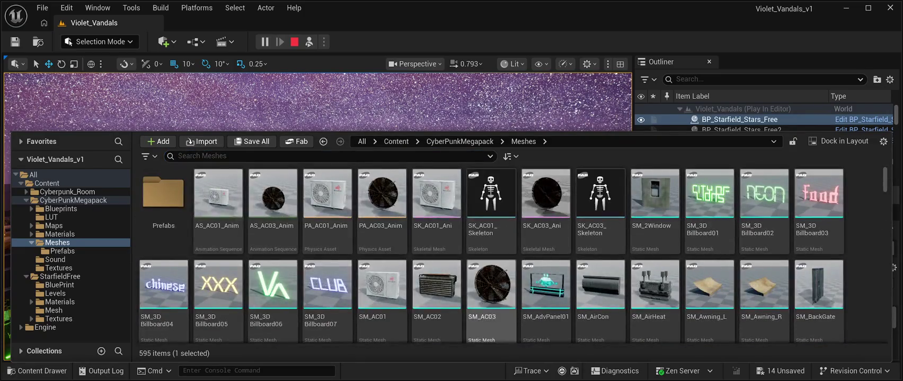
pyautogui.press('Return')
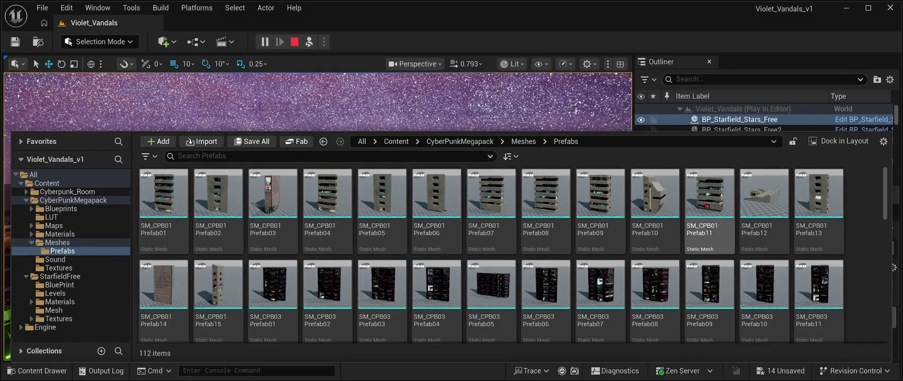
# Step: Drop SM_CPB03Prefab04 into the scene, focus on it, and stop the play session
pyautogui.scroll(-2, 893, 267)
pyautogui.scroll(-5, 894, 268)
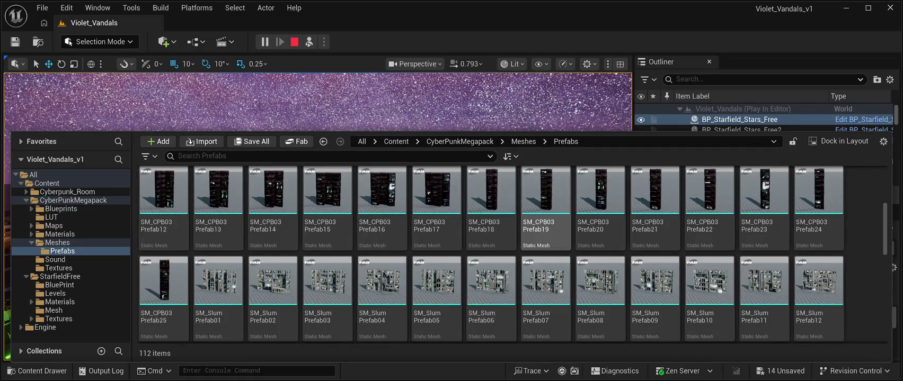
pyautogui.scroll(-1, 546, 211)
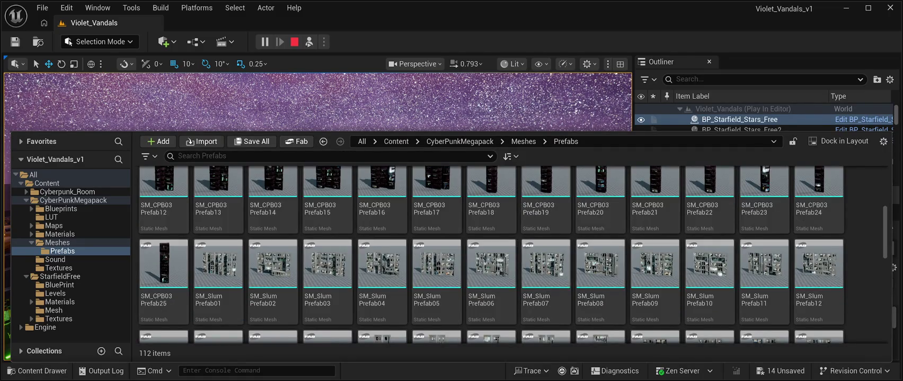
pyautogui.scroll(5, 572, 254)
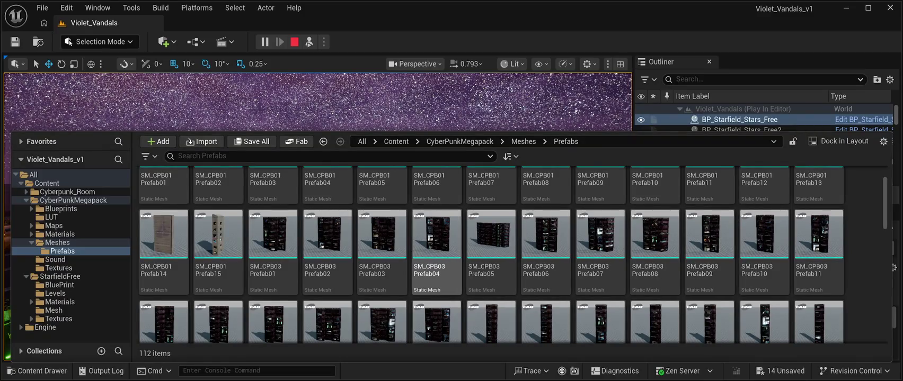
pyautogui.moveTo(436, 238)
pyautogui.mouseDown()
pyautogui.moveTo(408, 122)
pyautogui.moveTo(386, 96)
pyautogui.mouseUp()
pyautogui.press('f')
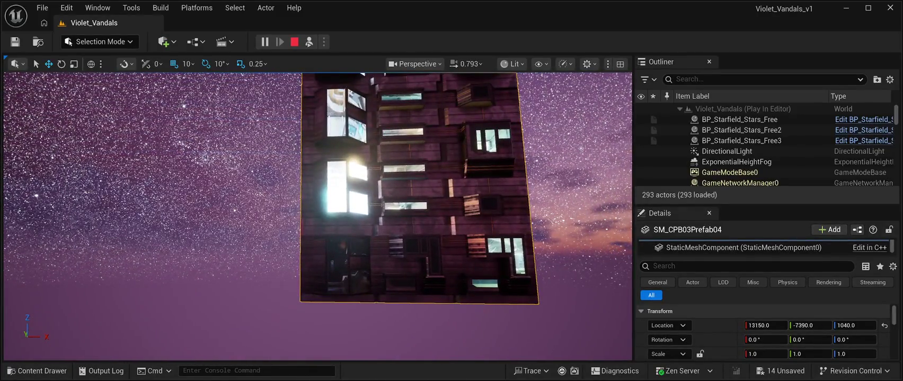
pyautogui.click(294, 42)
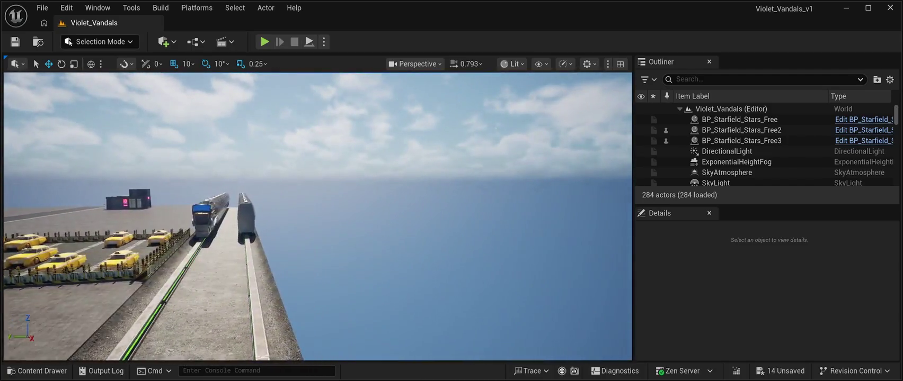
# Step: Drop SM_CPB03Prefab04 into the level and move it to X 16540, Y -6600, Z 10
pyautogui.click(37, 371)
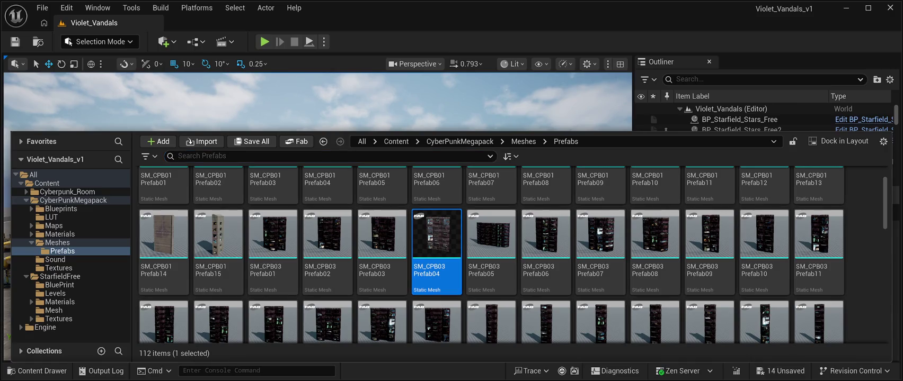
pyautogui.moveTo(436, 244)
pyautogui.mouseDown()
pyautogui.moveTo(530, 122)
pyautogui.moveTo(456, 302)
pyautogui.moveTo(509, 339)
pyautogui.moveTo(530, 303)
pyautogui.moveTo(413, 292)
pyautogui.mouseUp()
pyautogui.moveTo(364, 214)
pyautogui.mouseDown()
pyautogui.moveTo(380, 279)
pyautogui.moveTo(365, 227)
pyautogui.moveTo(347, 220)
pyautogui.mouseUp()
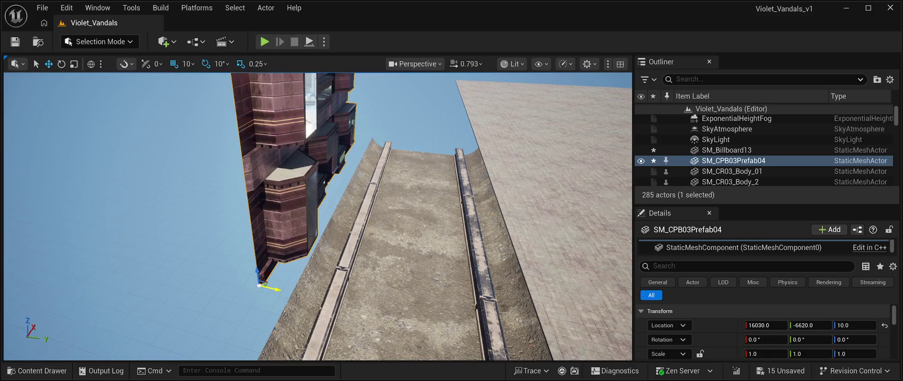
pyautogui.moveTo(273, 289)
pyautogui.mouseDown()
pyautogui.moveTo(308, 244)
pyautogui.moveTo(255, 245)
pyautogui.moveTo(307, 245)
pyautogui.mouseUp()
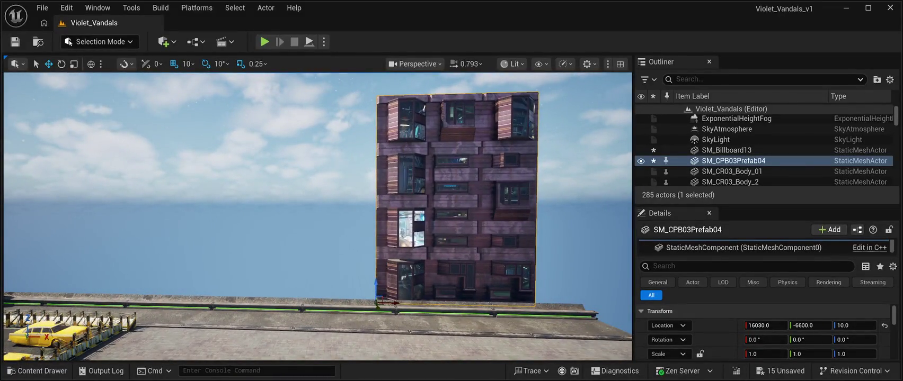
pyautogui.moveTo(396, 303); pyautogui.dragTo(441, 303)
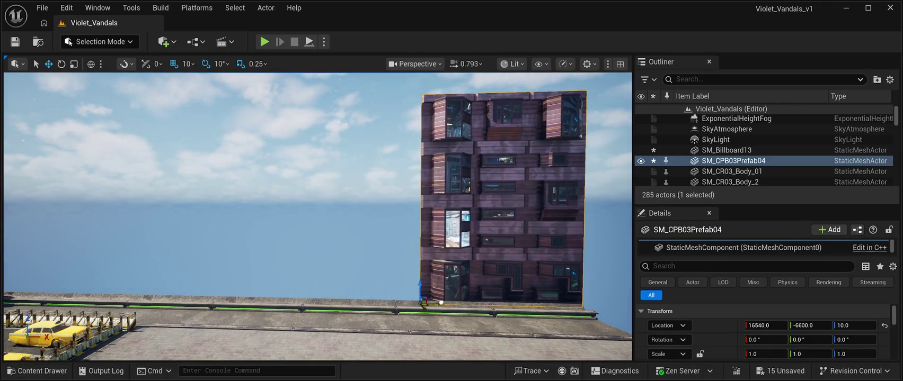
pyautogui.scroll(2, 448, 301)
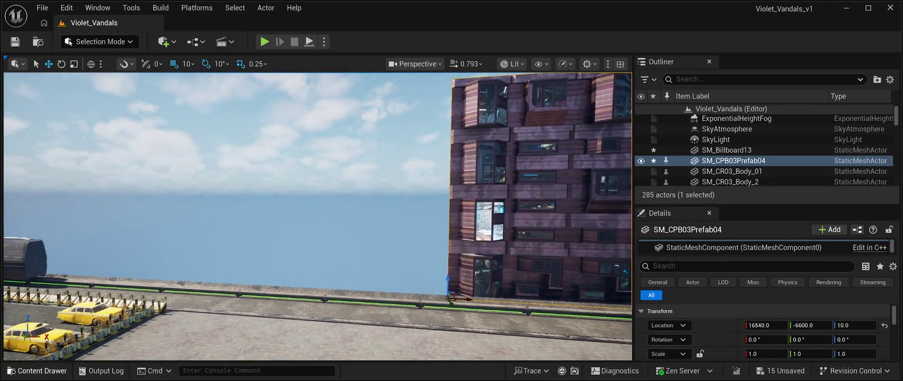
pyautogui.hotkey('ctrl', 'space')
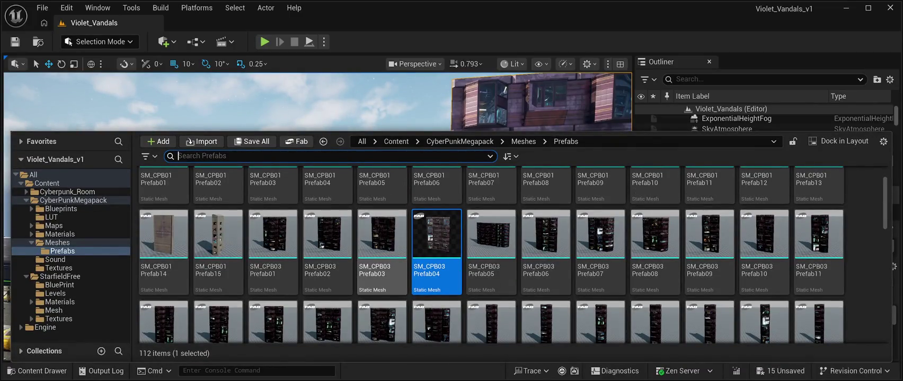
# Step: Scroll to SM_SlumPrefab10 in Prefabs and drag it into the scene above the Prefab04 block
pyautogui.scroll(-1, 492, 233)
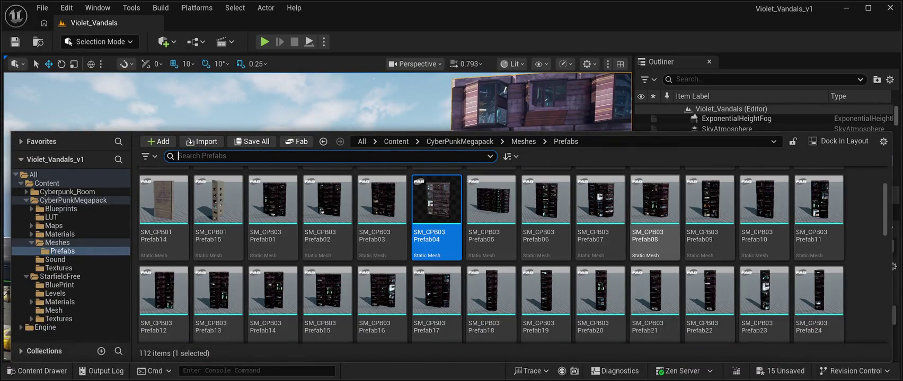
pyautogui.scroll(-3, 492, 233)
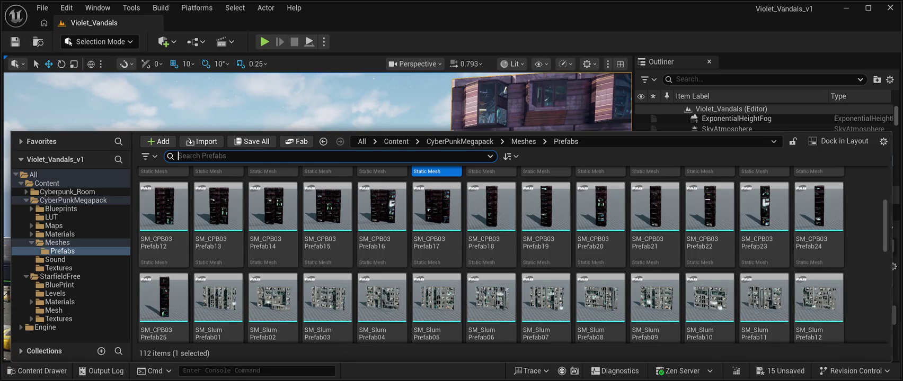
pyautogui.moveTo(709, 305)
pyautogui.mouseDown()
pyautogui.moveTo(689, 238)
pyautogui.moveTo(636, 185)
pyautogui.moveTo(556, 148)
pyautogui.mouseUp()
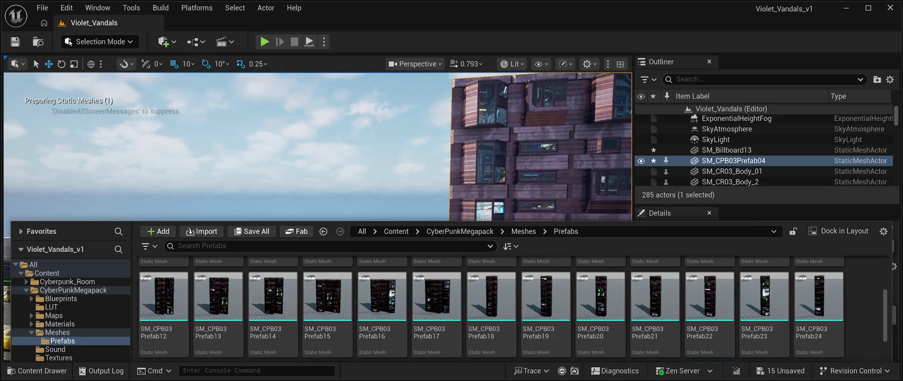
pyautogui.moveTo(557, 149); pyautogui.dragTo(499, 127)
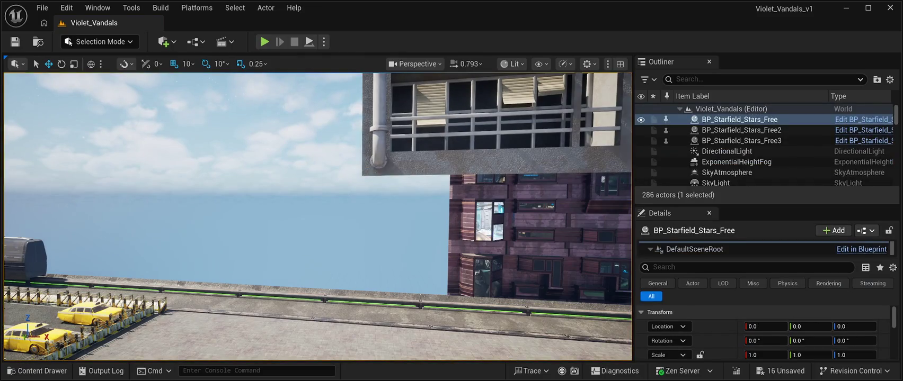
# Step: Save the level and move SM_SlumPrefab10 onto the track ledge near X 14140, Y -6500, Z 60
pyautogui.click(14, 41)
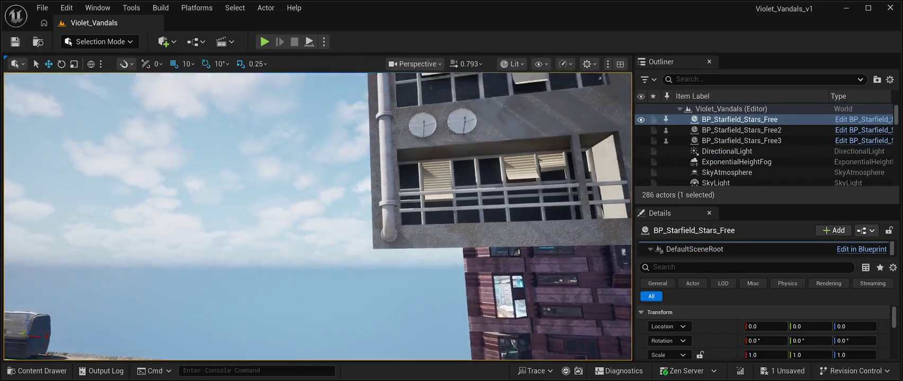
pyautogui.press('s')
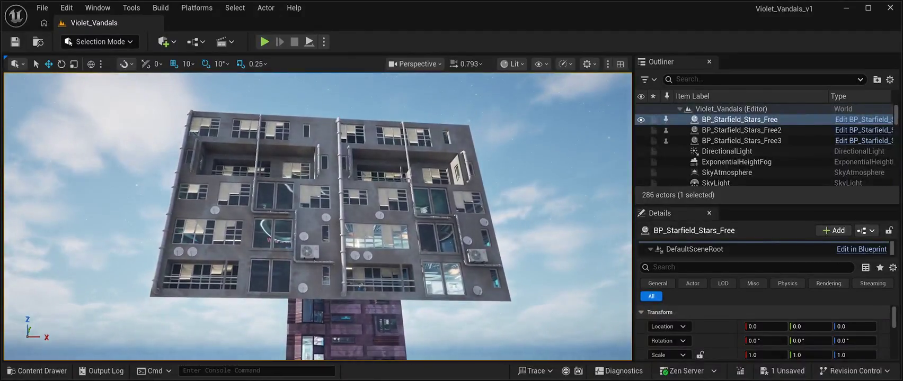
pyautogui.click(329, 207)
pyautogui.moveTo(167, 296); pyautogui.dragTo(6, 297)
pyautogui.moveTo(809, 326); pyautogui.dragTo(787, 325)
pyautogui.moveTo(88, 188)
pyautogui.mouseDown()
pyautogui.moveTo(115, 197)
pyautogui.moveTo(98, 193)
pyautogui.moveTo(136, 334)
pyautogui.mouseUp()
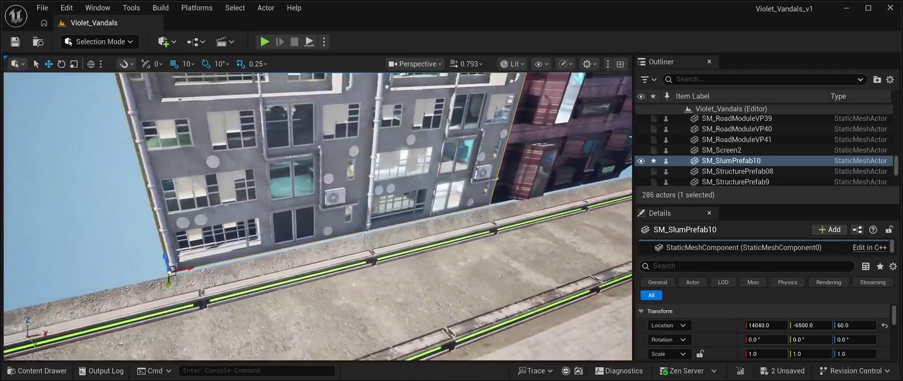
pyautogui.moveTo(211, 264)
pyautogui.mouseDown()
pyautogui.moveTo(149, 273)
pyautogui.moveTo(149, 257)
pyautogui.mouseUp()
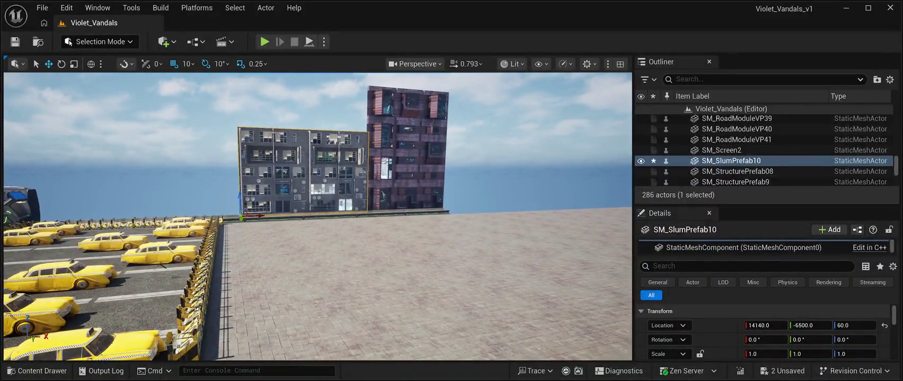
# Step: Select the pink CPB03 building and duplicate it with Ctrl+D
pyautogui.press('Home')
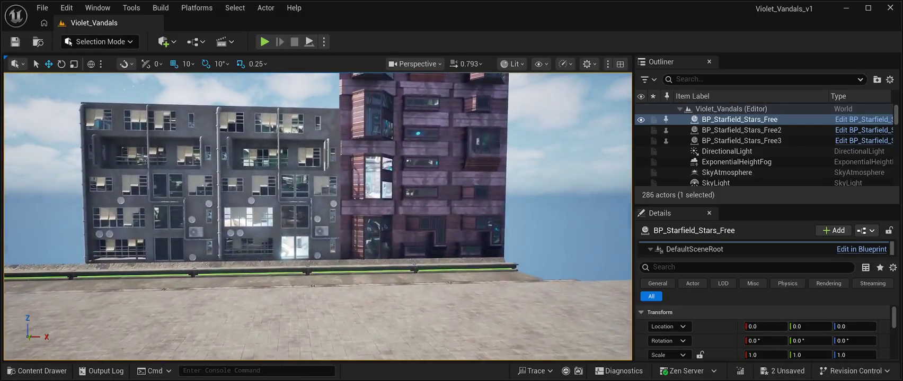
pyautogui.click(424, 169)
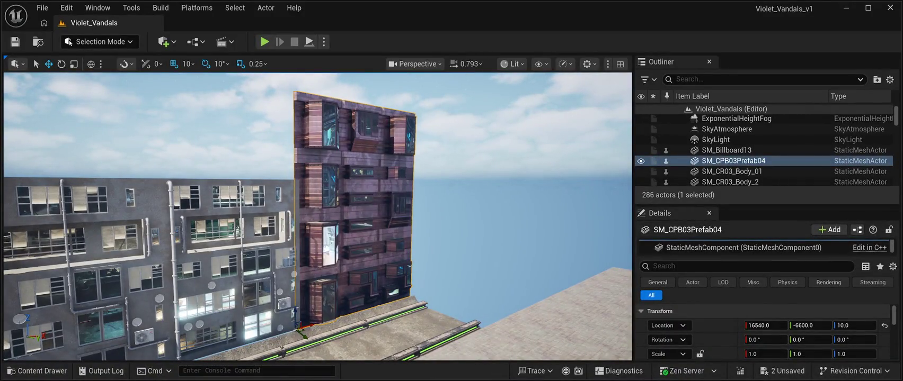
pyautogui.hotkey('ctrl', 'd')
# Step: Slide the CPB03 copy left along X, rotate it, and move it further along the track
pyautogui.moveTo(299, 327); pyautogui.dragTo(138, 349)
pyautogui.moveTo(169, 324)
pyautogui.mouseDown()
pyautogui.moveTo(136, 322)
pyautogui.moveTo(137, 350)
pyautogui.mouseUp()
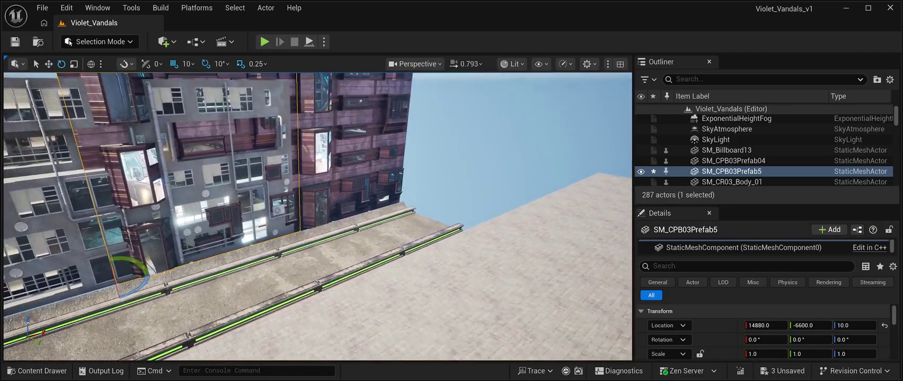
pyautogui.moveTo(139, 281)
pyautogui.mouseDown()
pyautogui.moveTo(147, 287)
pyautogui.moveTo(121, 302)
pyautogui.moveTo(142, 300)
pyautogui.moveTo(146, 336)
pyautogui.mouseUp()
pyautogui.moveTo(177, 209); pyautogui.dragTo(177, 139)
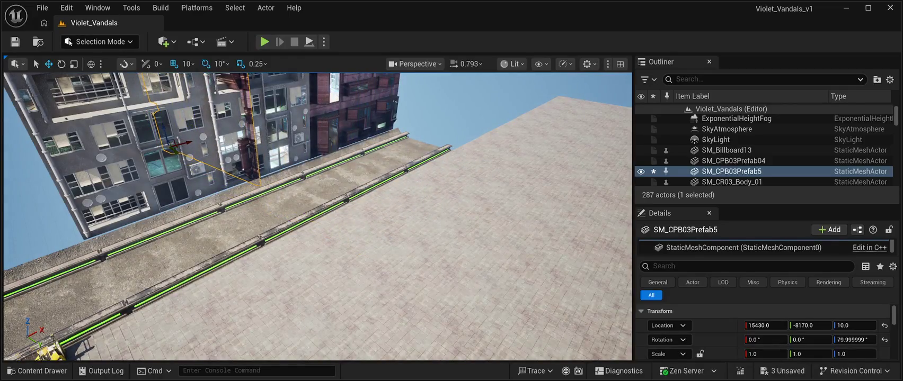
pyautogui.moveTo(318, 212)
pyautogui.mouseDown()
pyautogui.moveTo(376, 204)
pyautogui.moveTo(355, 286)
pyautogui.moveTo(428, 349)
pyautogui.moveTo(397, 270)
pyautogui.moveTo(418, 257)
pyautogui.mouseUp()
# Step: Reselect the CPB03 copy and nudge it slightly along Y
pyautogui.click(351, 300)
pyautogui.click(270, 212)
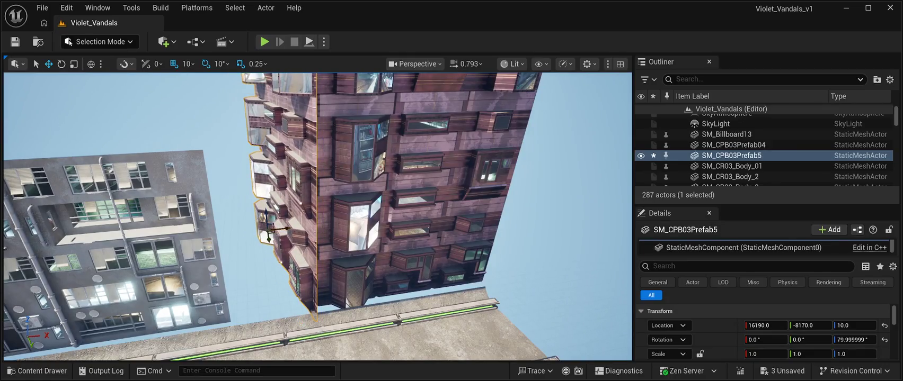
pyautogui.moveTo(269, 236); pyautogui.dragTo(266, 233)
pyautogui.moveTo(318, 212)
pyautogui.mouseDown()
pyautogui.moveTo(276, 226)
pyautogui.moveTo(316, 211)
pyautogui.moveTo(260, 196)
pyautogui.mouseUp()
pyautogui.moveTo(318, 212); pyautogui.dragTo(312, 205)
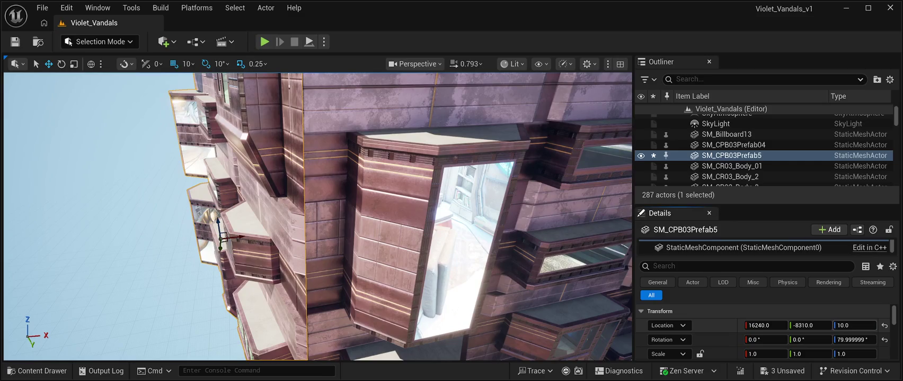
# Step: Adjust the copy's Location Z in Details, trying 24, 25 and 28
pyautogui.write('424')
pyautogui.press('Return')
pyautogui.write('25')
pyautogui.press('Return')
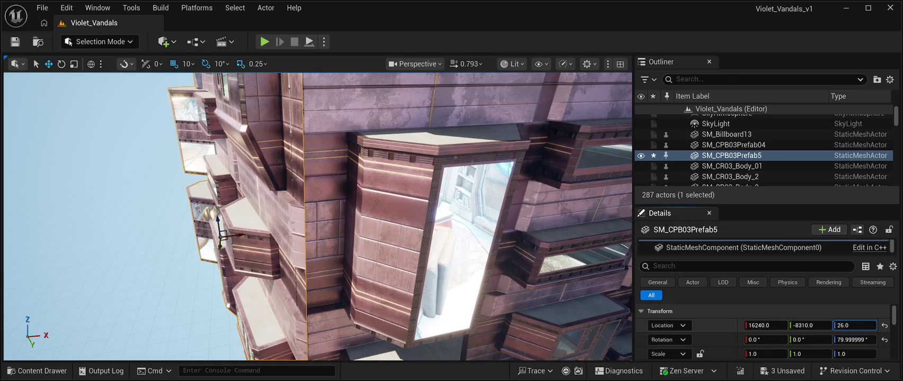
pyautogui.write('28')
pyautogui.press('Return')
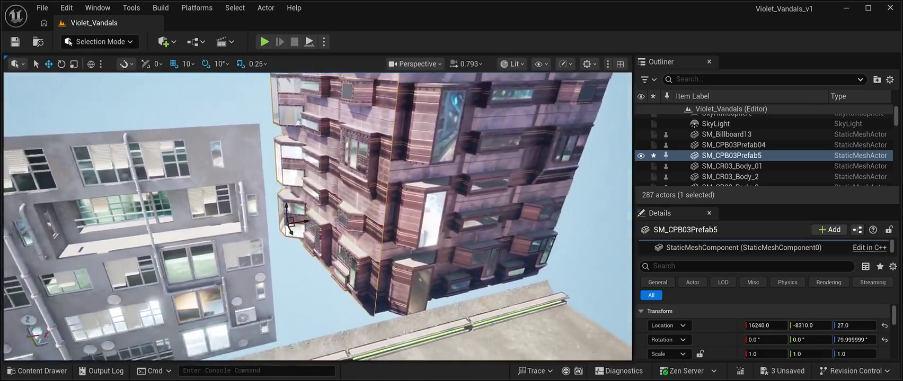
pyautogui.click(739, 119)
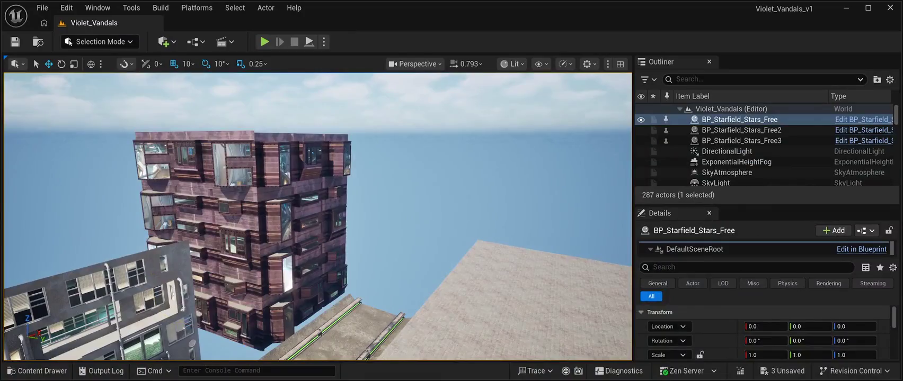
# Step: Frame the copied CPB03 tower and fine-tune its Z and Y position
pyautogui.click(238, 223)
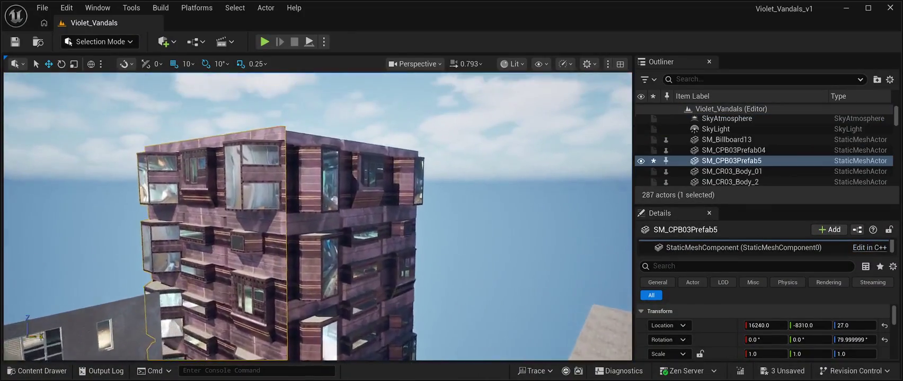
pyautogui.press('f')
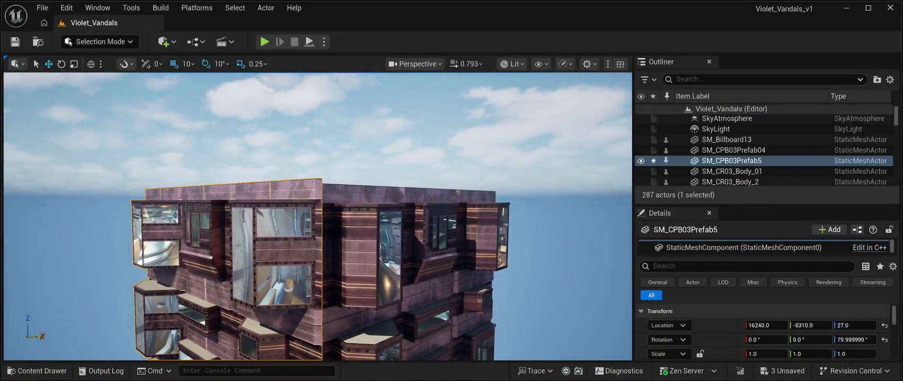
pyautogui.moveTo(854, 325); pyautogui.dragTo(843, 325)
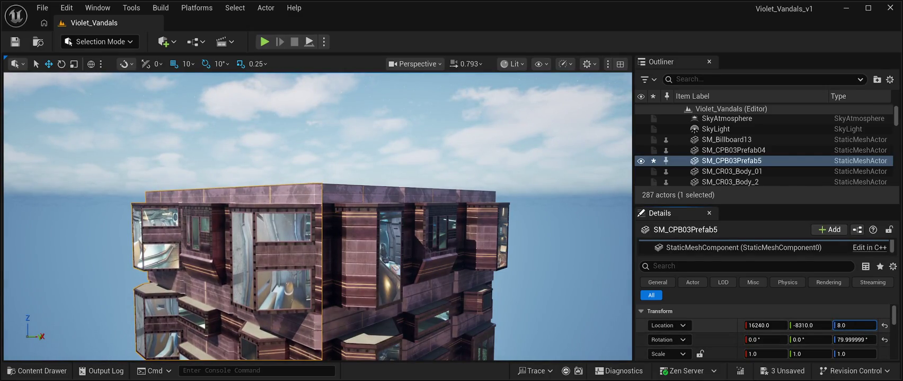
pyautogui.click(318, 106)
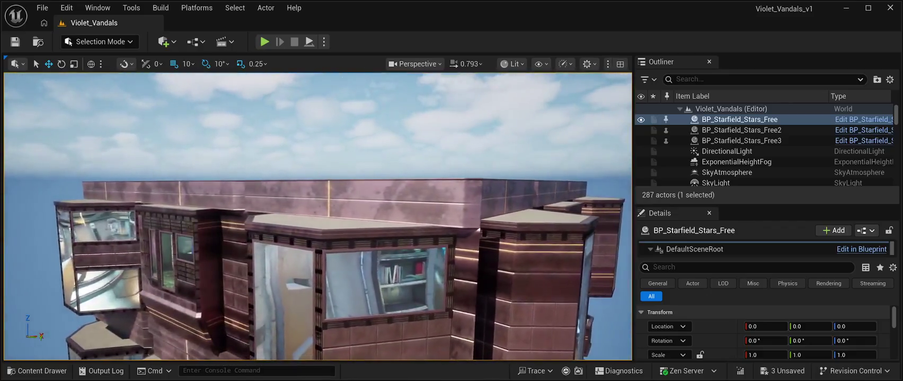
pyautogui.click(371, 206)
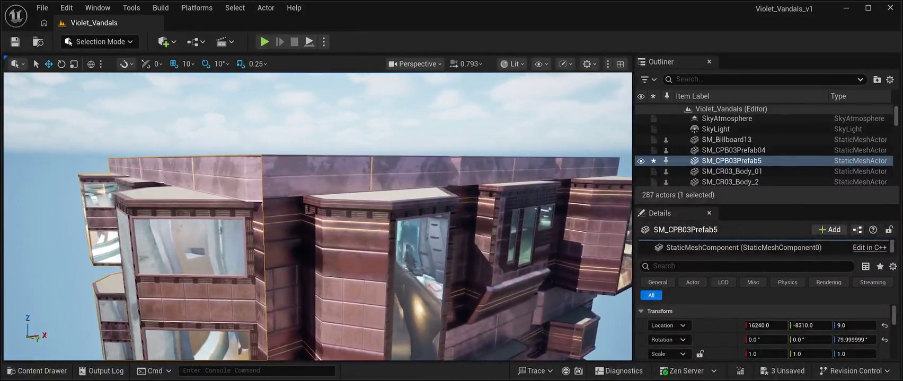
pyautogui.moveTo(810, 326); pyautogui.dragTo(805, 325)
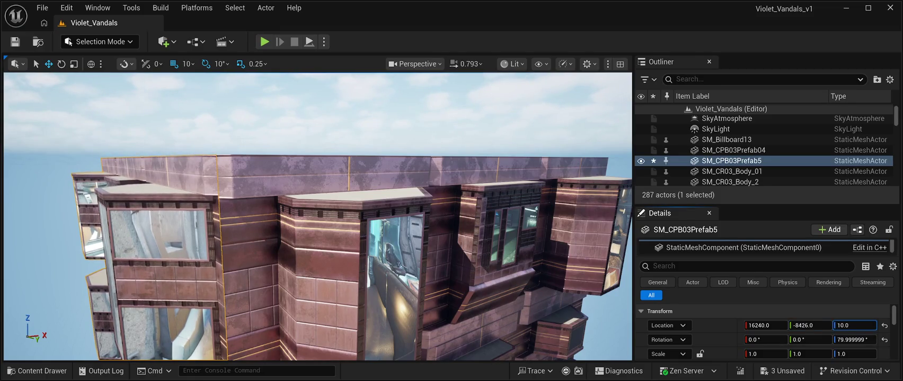
pyautogui.moveTo(854, 326); pyautogui.dragTo(861, 325)
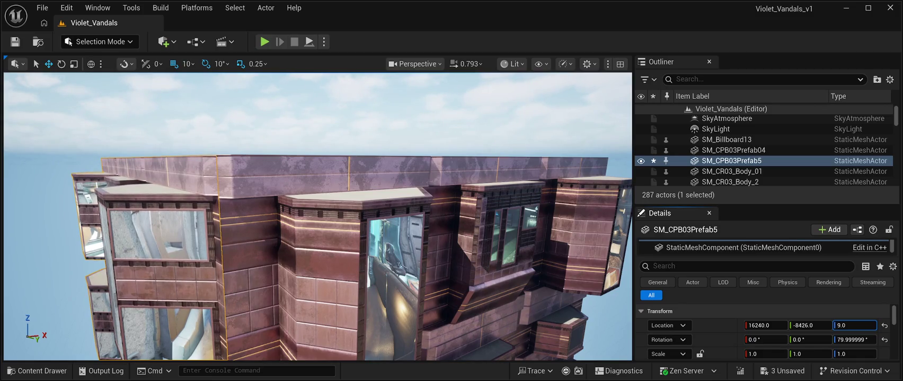
# Step: Slide the tower along Y toward the track, then move SM_SlumPrefab10 to X 14050
pyautogui.scroll(3, 763, 148)
pyautogui.doubleClick(739, 119)
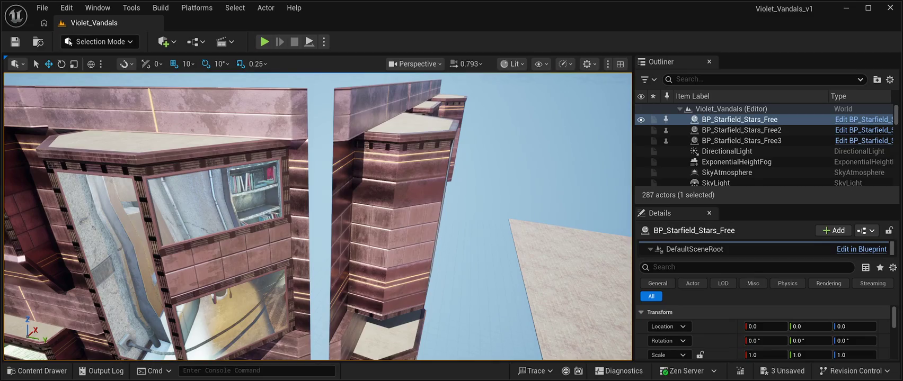
pyautogui.hotkey('ctrl', 'z')
pyautogui.moveTo(809, 325); pyautogui.dragTo(829, 326)
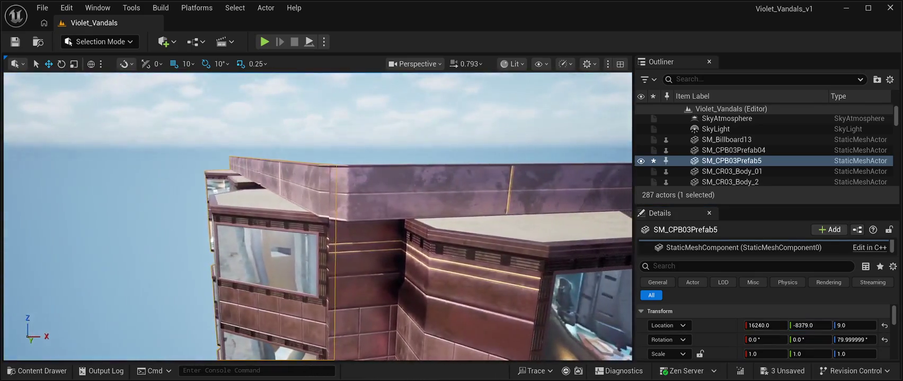
pyautogui.click(739, 119)
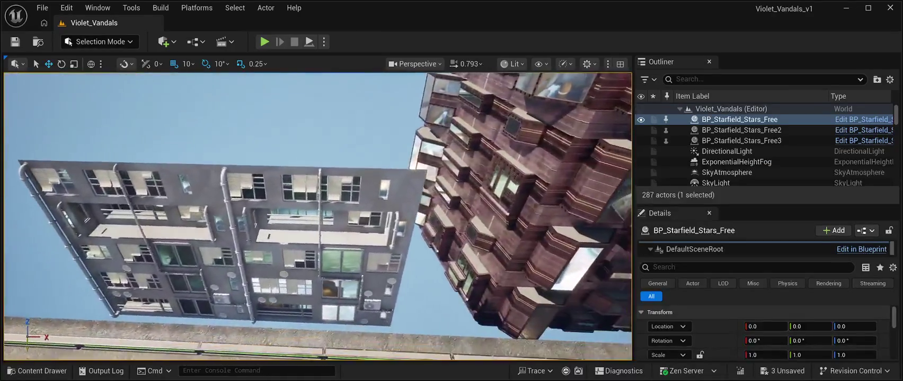
pyautogui.click(276, 233)
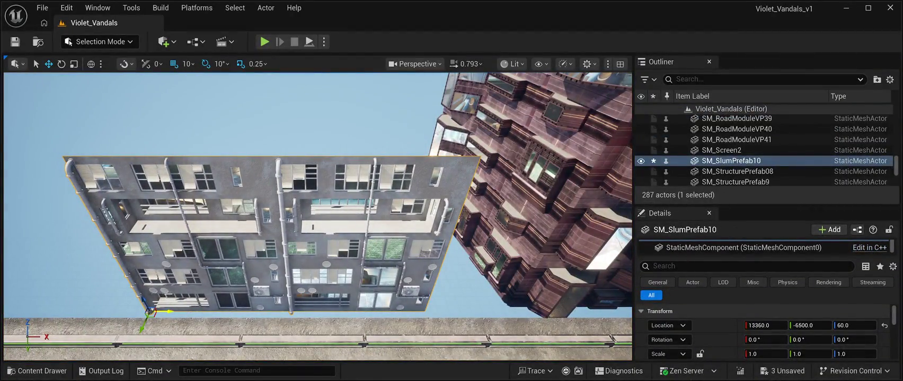
pyautogui.moveTo(159, 312); pyautogui.dragTo(239, 311)
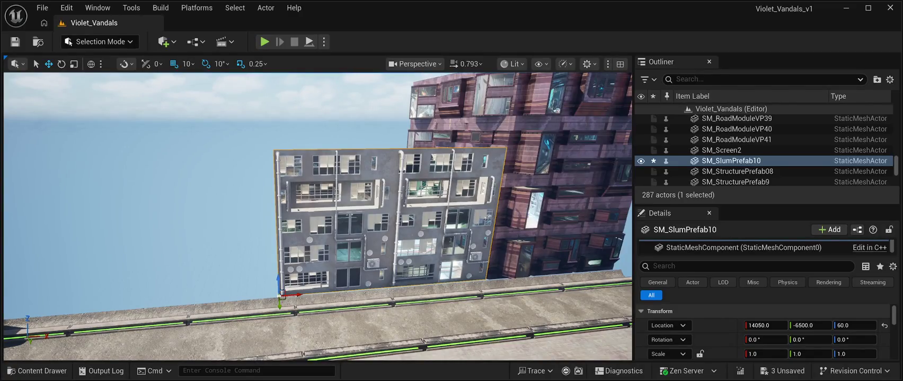
# Step: Duplicate SM_SlumPrefab10 and slide the copy left along X beside the original
pyautogui.hotkey('ctrl', 'd')
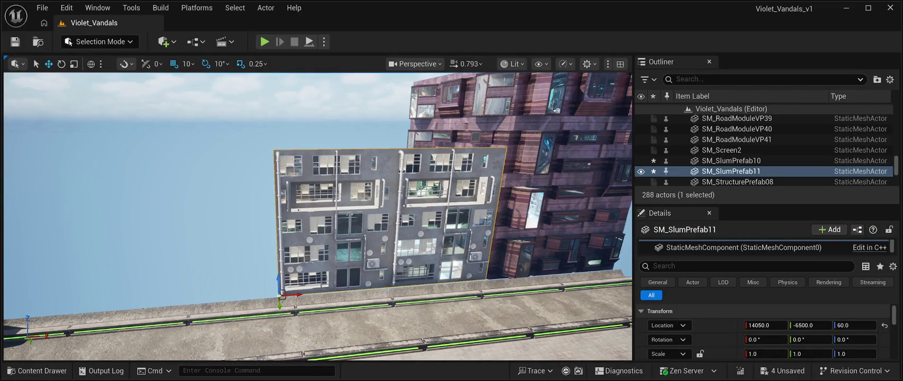
pyautogui.moveTo(92, 311); pyautogui.dragTo(5, 313)
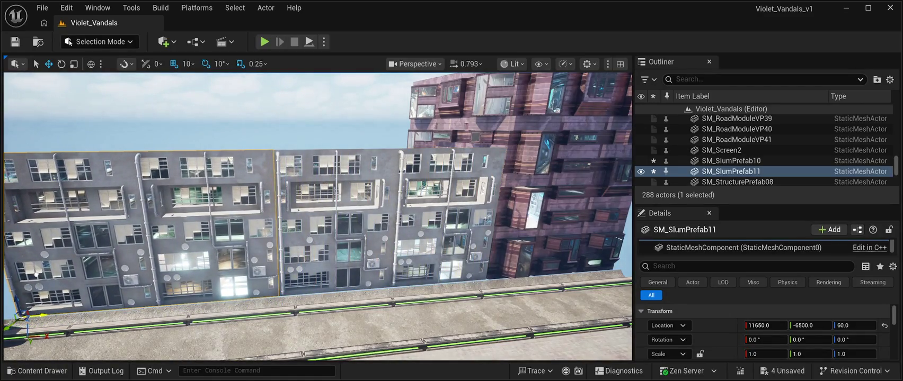
pyautogui.doubleClick(739, 119)
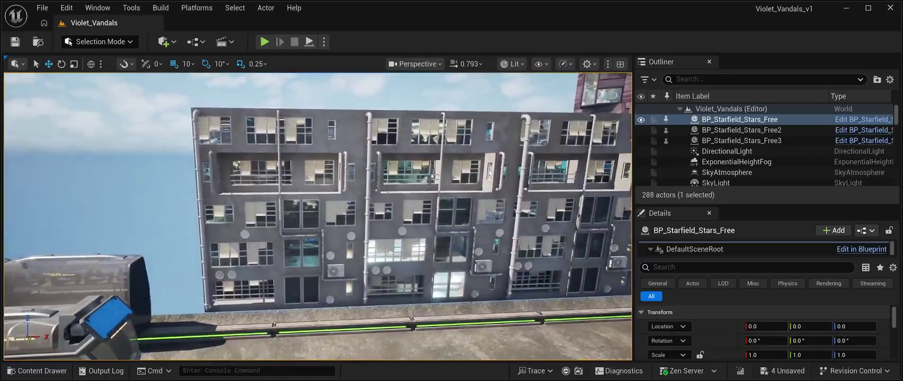
# Step: Duplicate SM_SlumPrefab11 and push the new copy left to 9270, -6500, 60
pyautogui.click(350, 212)
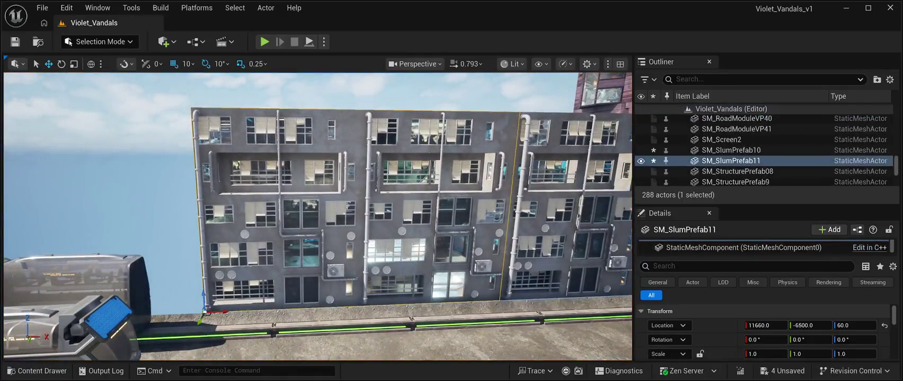
pyautogui.hotkey('ctrl', 'd')
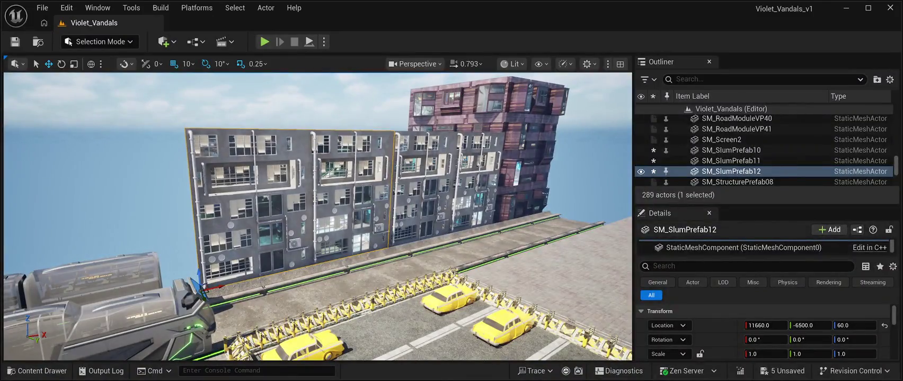
pyautogui.moveTo(208, 287); pyautogui.dragTo(101, 306)
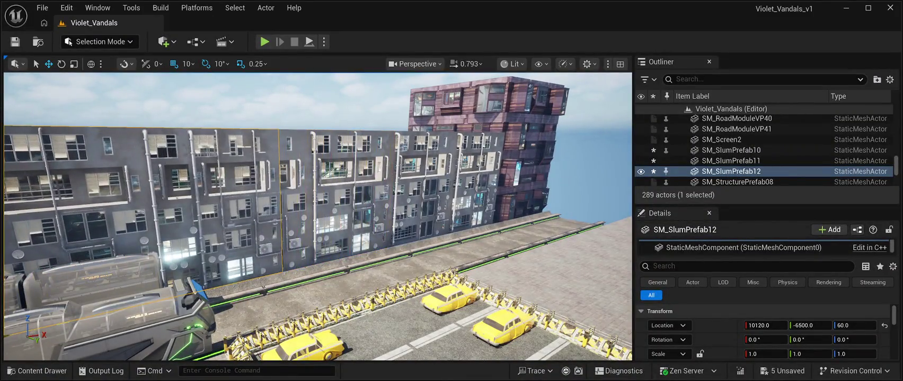
pyautogui.press('f')
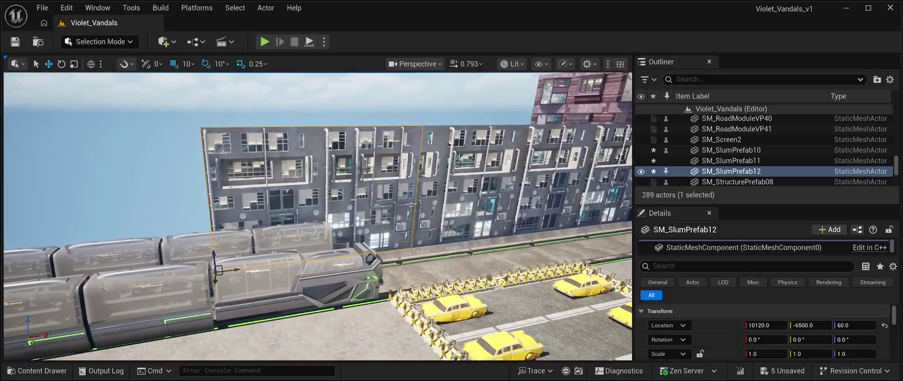
pyautogui.moveTo(235, 270)
pyautogui.mouseDown()
pyautogui.moveTo(136, 262)
pyautogui.moveTo(150, 259)
pyautogui.mouseUp()
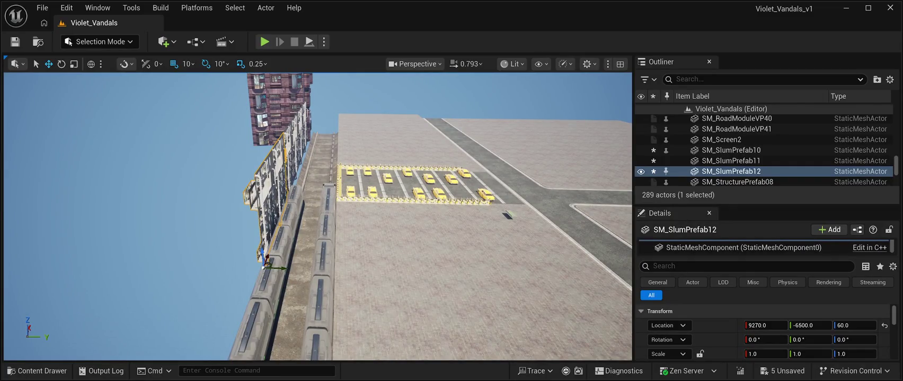
# Step: Duplicate the slum building, slide the copy along the train, and rotate it about 90°
pyautogui.hotkey('ctrl', 'd')
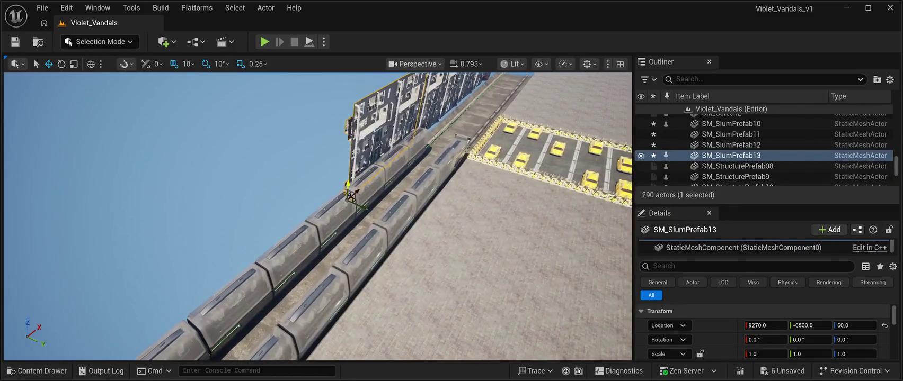
pyautogui.moveTo(350, 193)
pyautogui.mouseDown()
pyautogui.moveTo(167, 240)
pyautogui.moveTo(181, 237)
pyautogui.mouseUp()
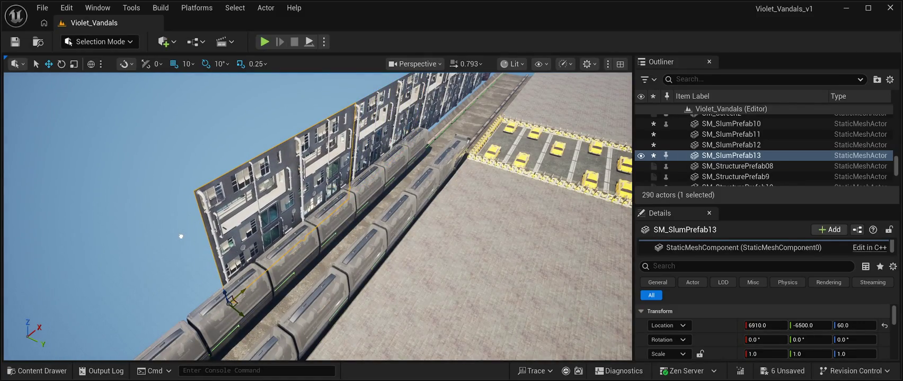
pyautogui.press('d')
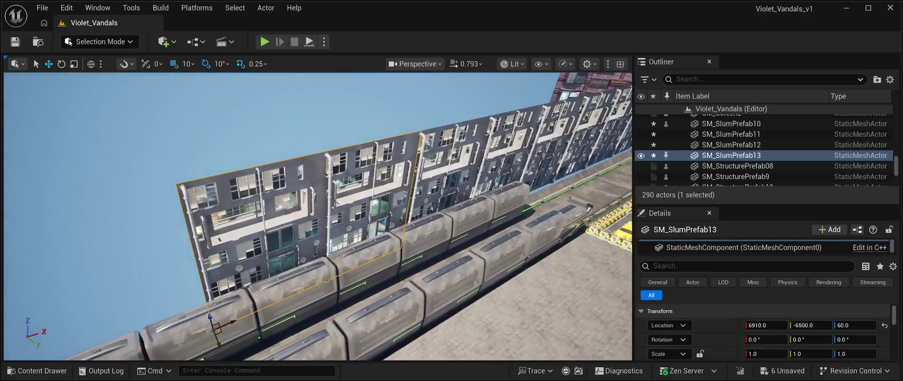
pyautogui.press('e')
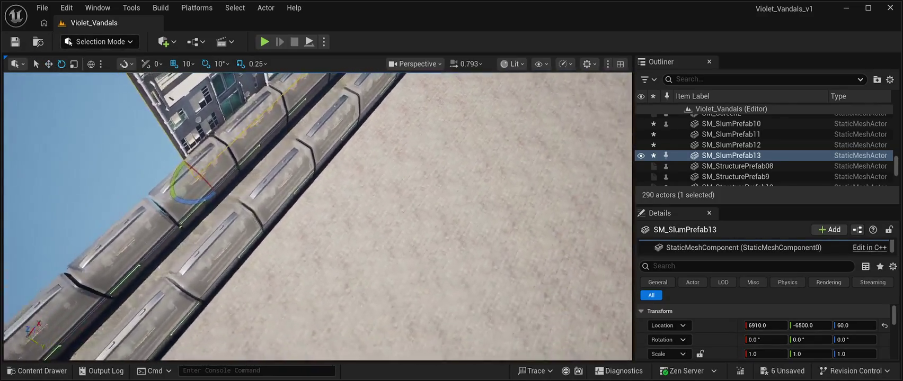
pyautogui.moveTo(220, 195)
pyautogui.mouseDown()
pyautogui.moveTo(247, 171)
pyautogui.moveTo(297, 159)
pyautogui.moveTo(339, 133)
pyautogui.moveTo(339, 175)
pyautogui.mouseUp()
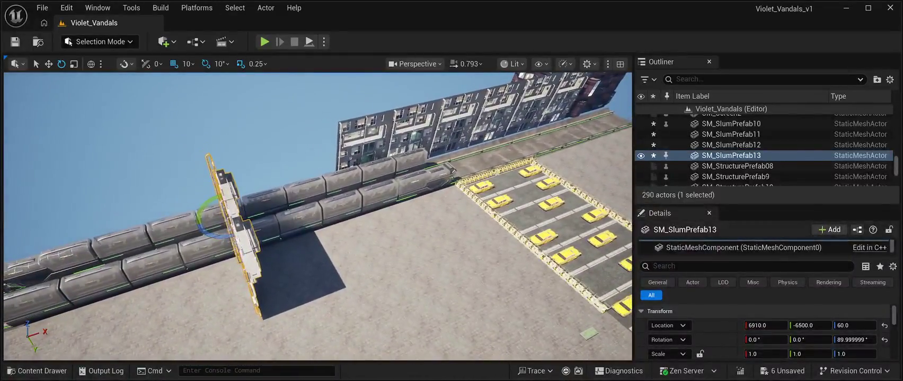
# Step: Move the turned copy to the row's end at 9280, -8900, 60, flush with the row
pyautogui.press('w')
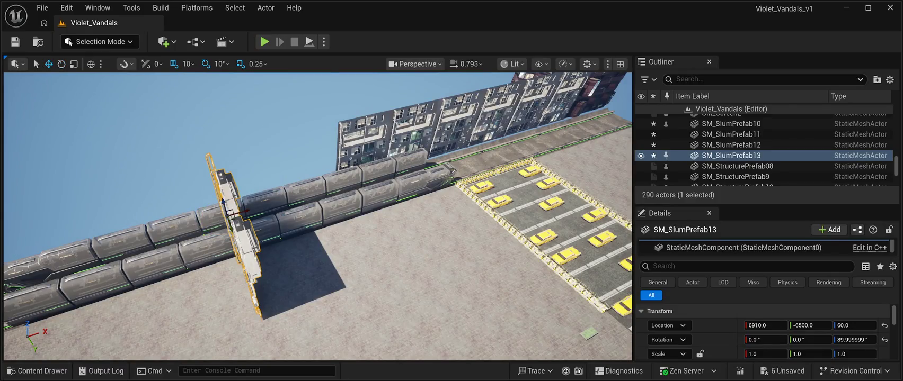
pyautogui.moveTo(235, 210)
pyautogui.mouseDown()
pyautogui.moveTo(333, 183)
pyautogui.moveTo(290, 122)
pyautogui.mouseUp()
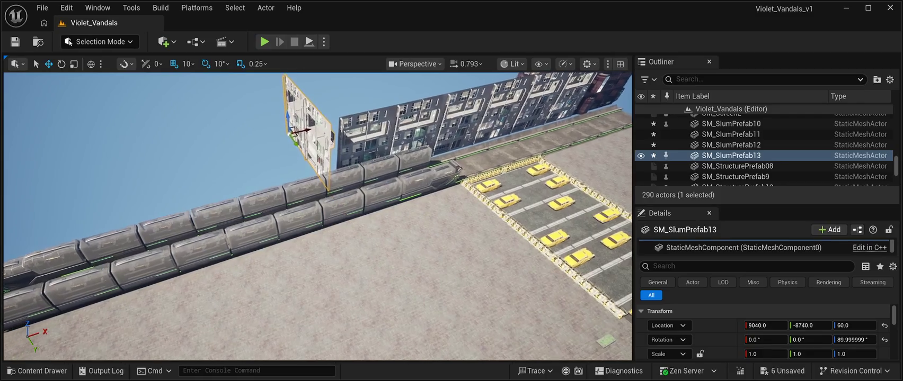
pyautogui.scroll(8, 318, 217)
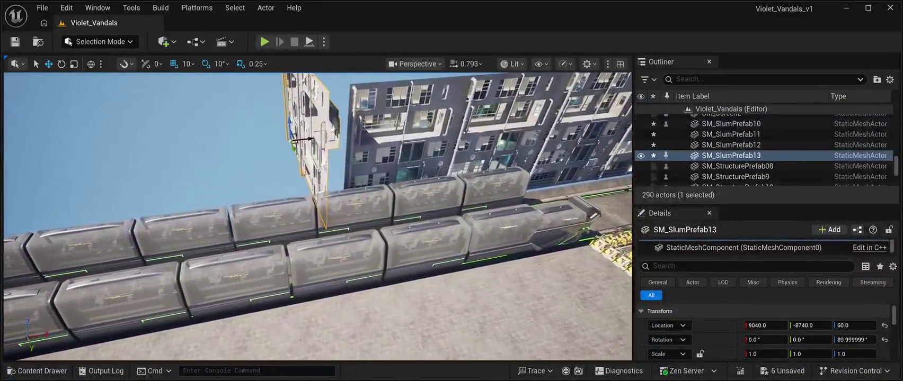
pyautogui.scroll(6, 318, 217)
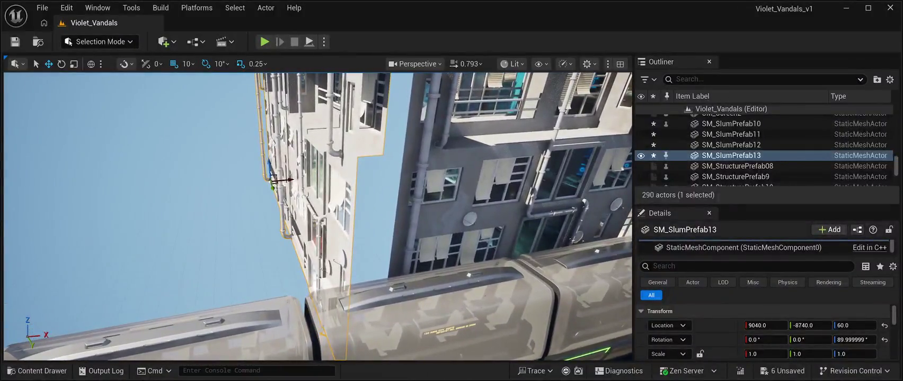
pyautogui.moveTo(286, 180); pyautogui.dragTo(291, 178)
pyautogui.moveTo(317, 217)
pyautogui.mouseDown()
pyautogui.moveTo(369, 183)
pyautogui.moveTo(475, 177)
pyautogui.moveTo(474, 150)
pyautogui.moveTo(461, 159)
pyautogui.moveTo(461, 178)
pyautogui.moveTo(470, 177)
pyautogui.mouseUp()
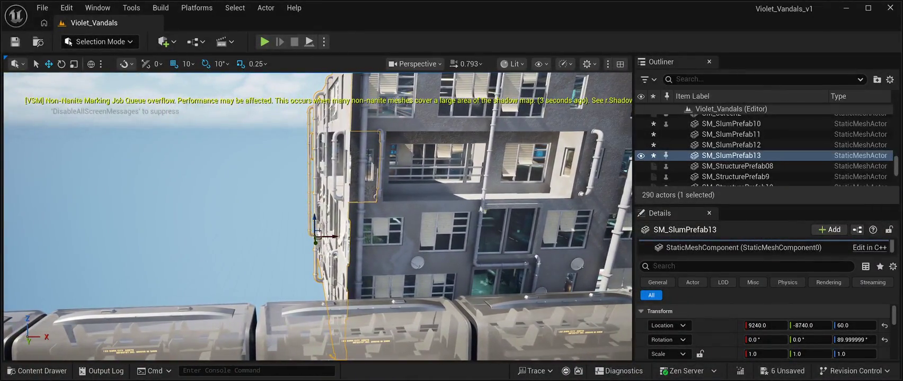
pyautogui.moveTo(335, 237); pyautogui.dragTo(249, 238)
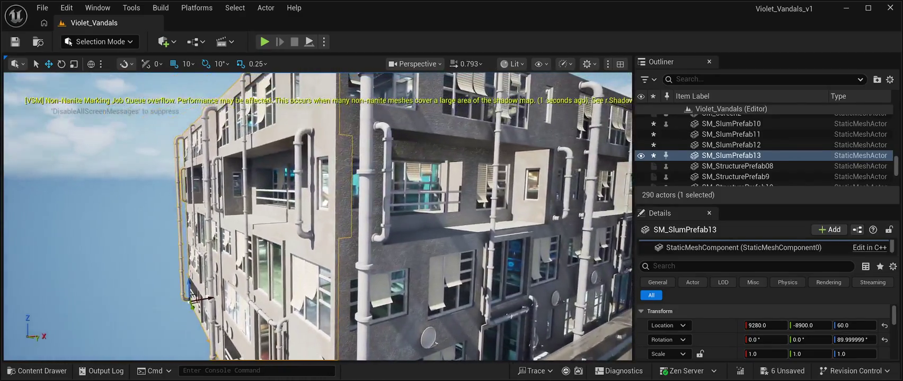
pyautogui.click(80, 212)
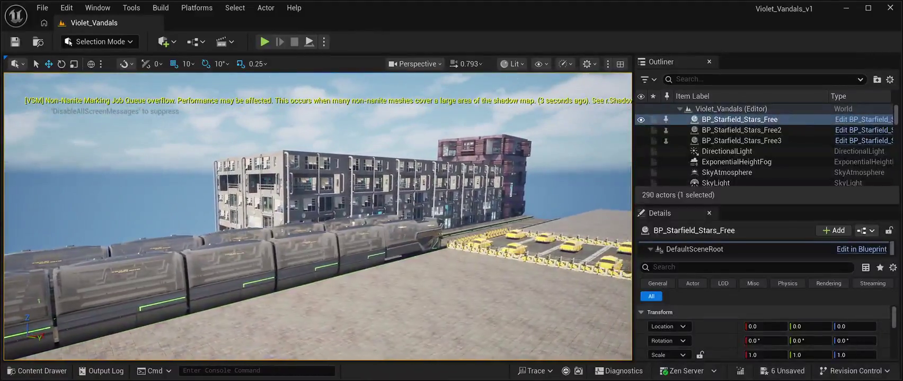
# Step: Save the level and open the Content Drawer on CyberPunkMegapack > Meshes > Prefabs
pyautogui.hotkey('ctrl', 's')
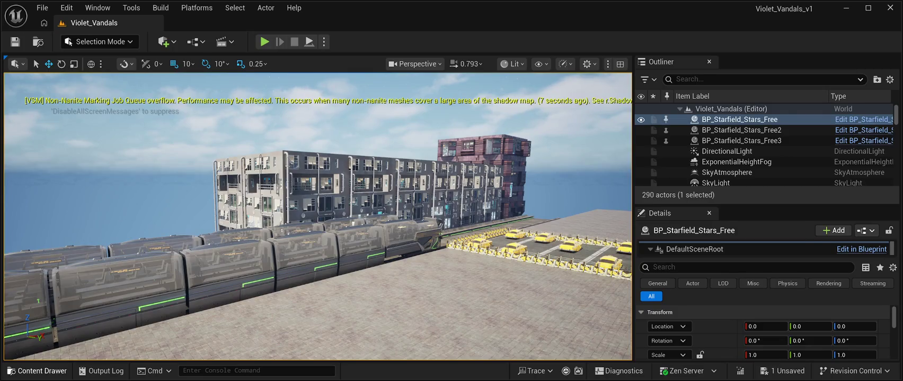
pyautogui.click(37, 370)
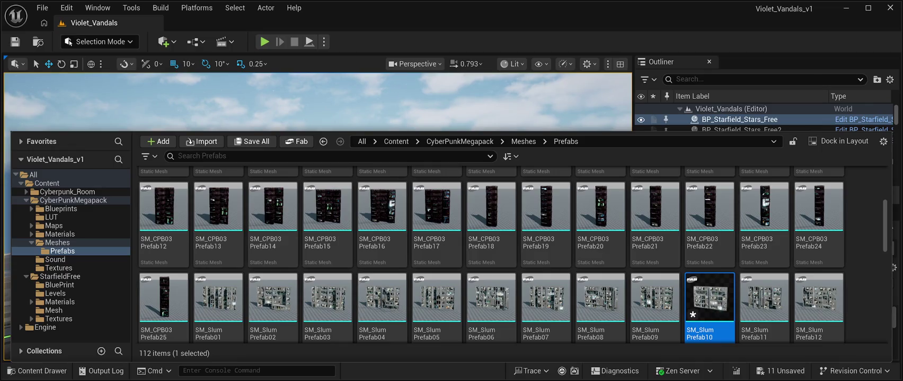
# Step: Toggle the Content Drawer to check the scene, then Save All with Ctrl+Shift+S
pyautogui.click(893, 268)
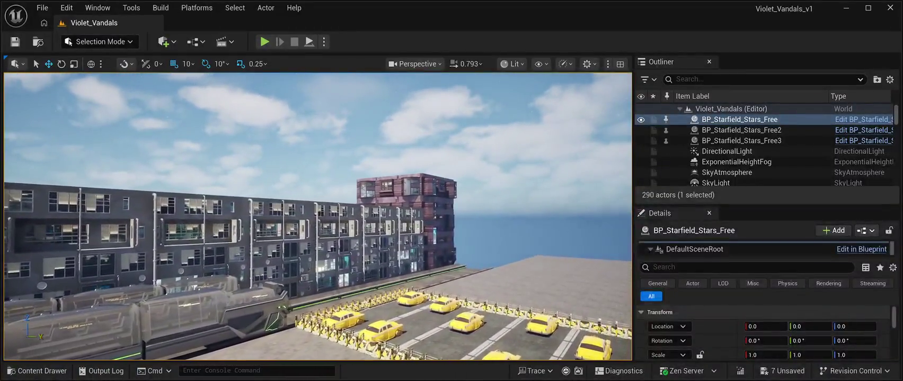
pyautogui.click(37, 371)
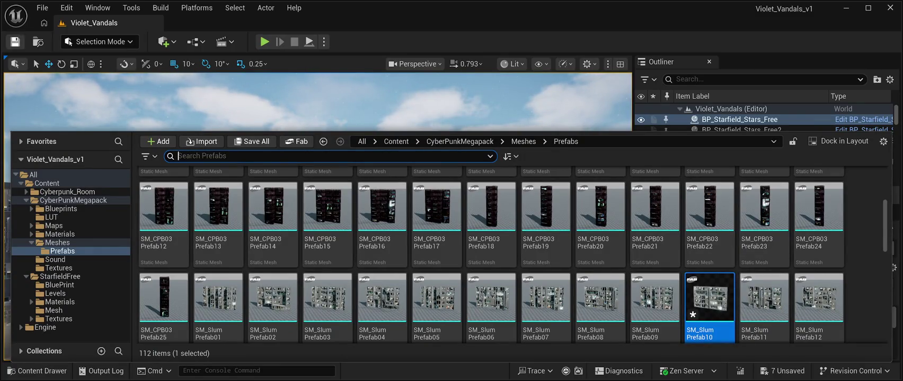
pyautogui.hotkey('ctrl', 'space')
pyautogui.hotkey('ctrl', 'space')
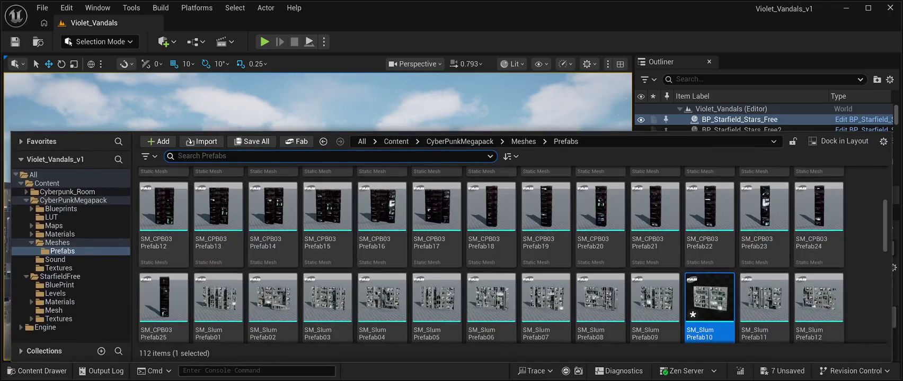
pyautogui.hotkey('ctrl', 'space')
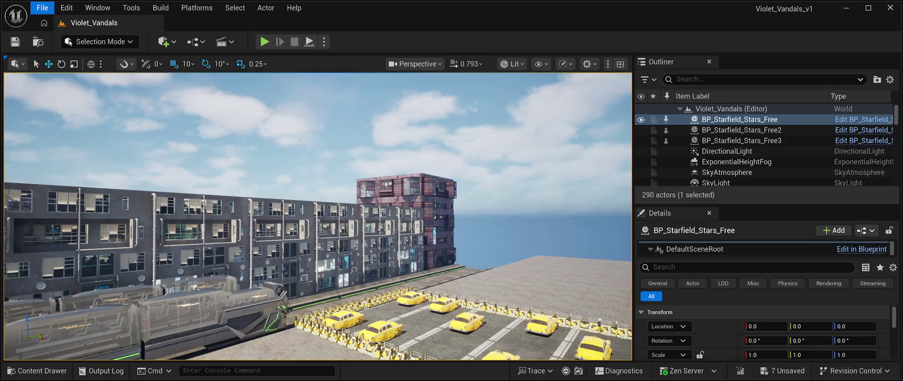
pyautogui.hotkey('ctrl', 'shift', 's')
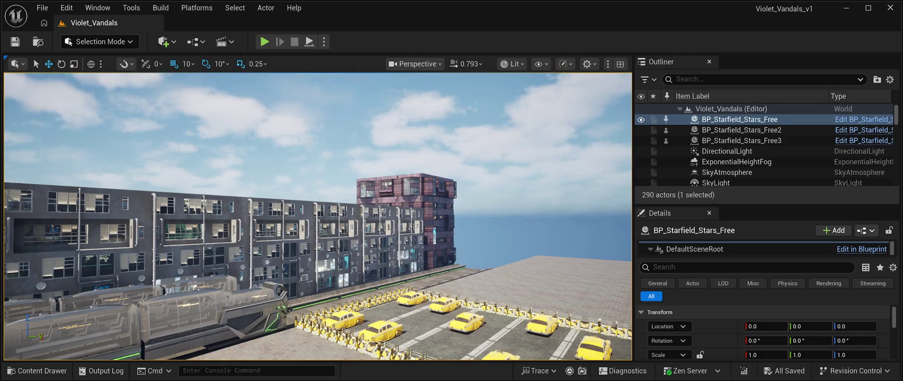
# Step: Select the SM_CPB03 Prefab04 building mesh in the Prefabs folder
pyautogui.click(37, 371)
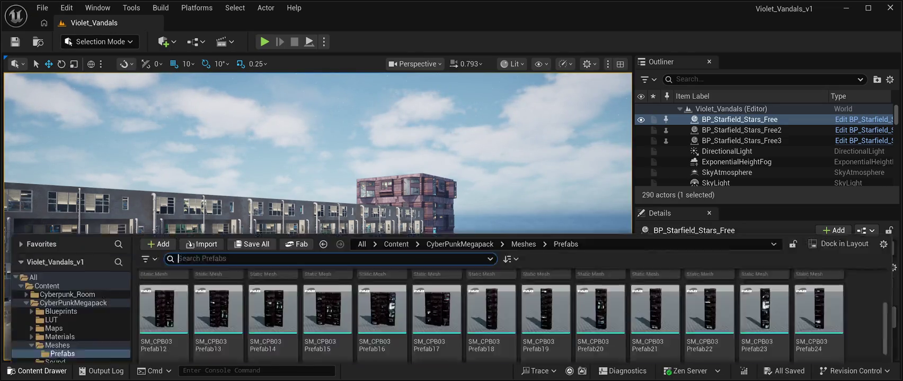
pyautogui.scroll(-2, 490, 255)
pyautogui.scroll(7, 763, 297)
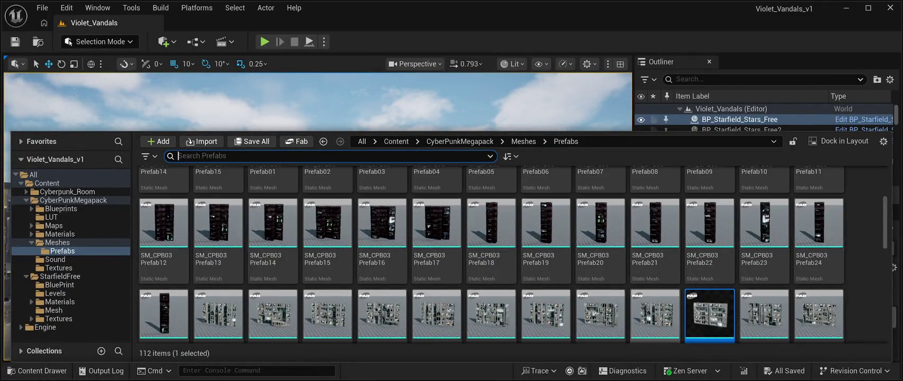
pyautogui.scroll(1, 763, 297)
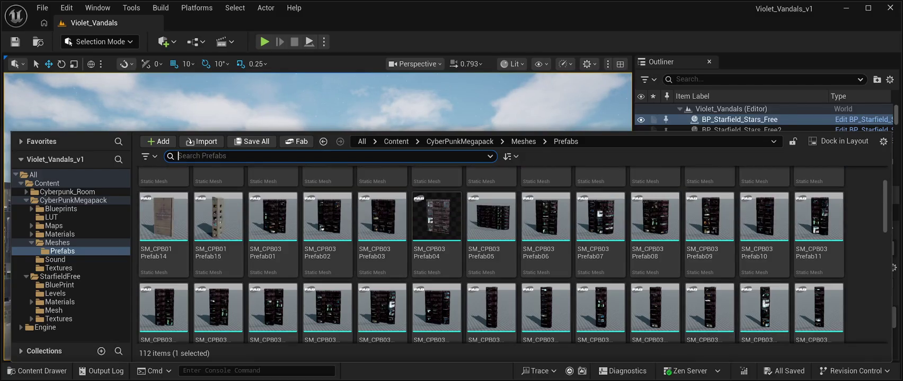
pyautogui.click(437, 223)
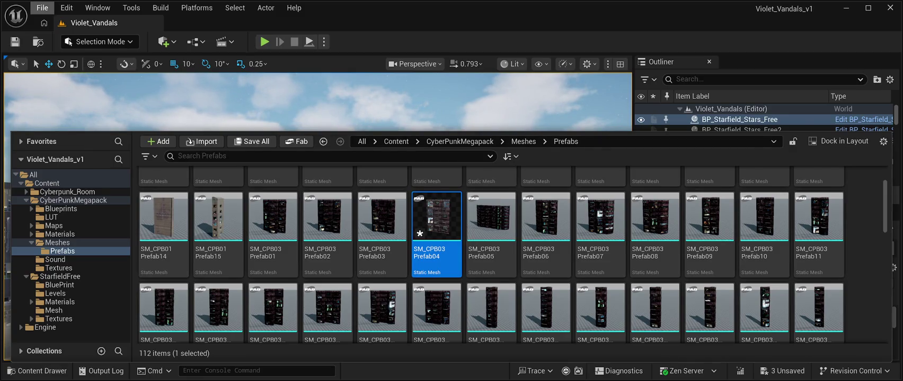
# Step: Save all project changes again and close the Content Drawer
pyautogui.hotkey('ctrl', 'space')
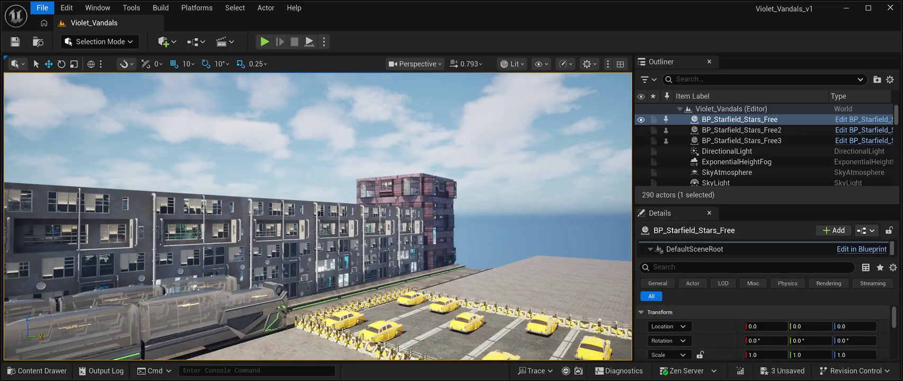
pyautogui.hotkey('ctrl', 'shift', 's')
pyautogui.hotkey('ctrl', 'space')
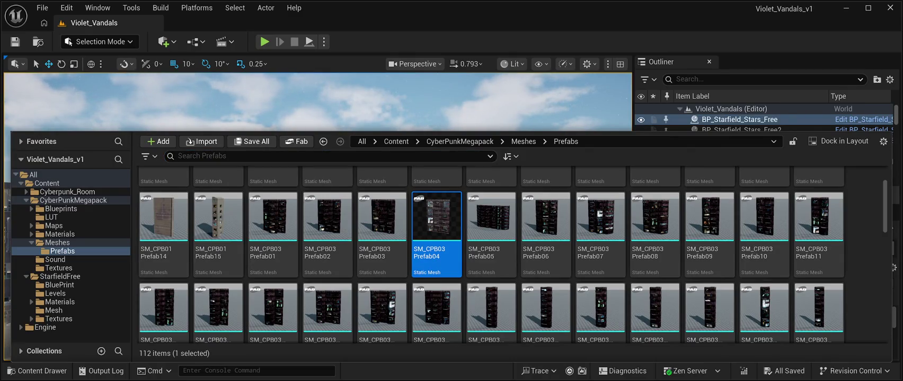
pyautogui.hotkey('ctrl', 'space')
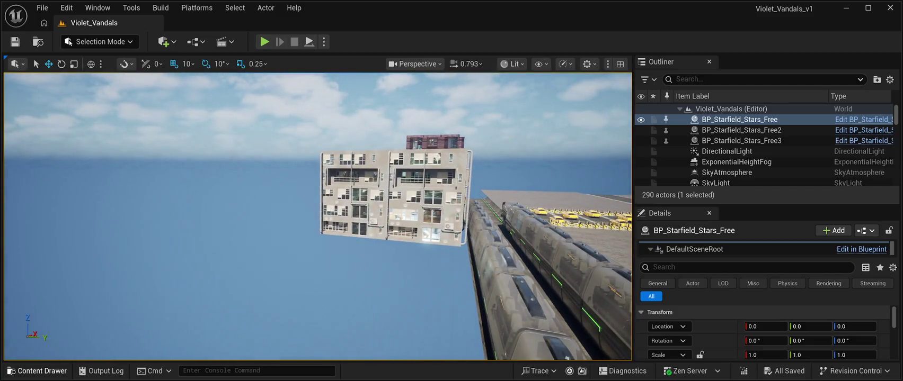
# Step: Place an SM_CPB01 Prefab03 building from Meshes/Prefabs into the level and select it
pyautogui.hotkey('ctrl', 'space')
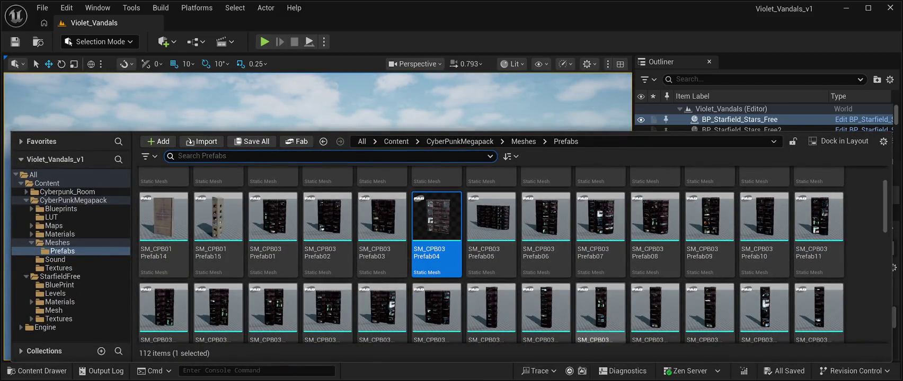
pyautogui.scroll(-2, 513, 255)
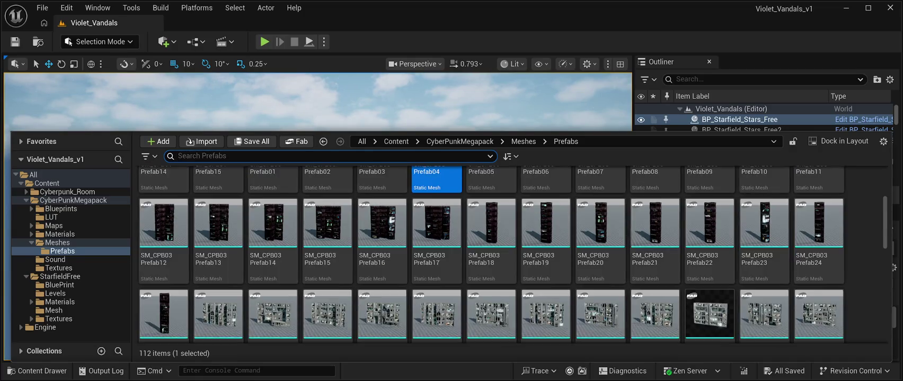
pyautogui.scroll(-5, 710, 294)
pyautogui.scroll(-2, 710, 255)
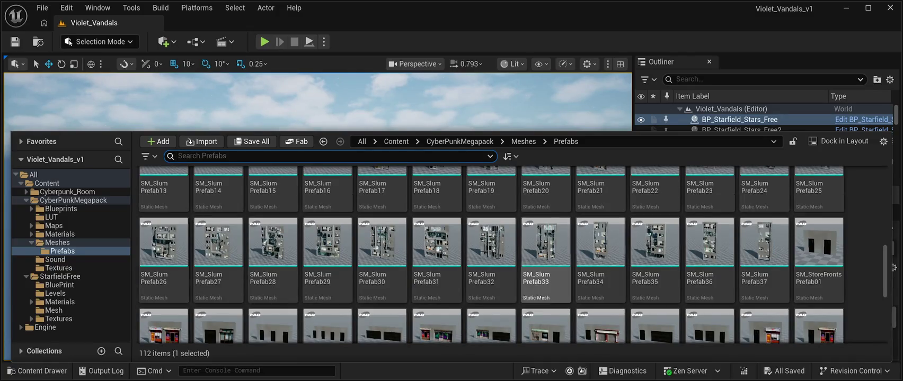
pyautogui.scroll(6, 491, 255)
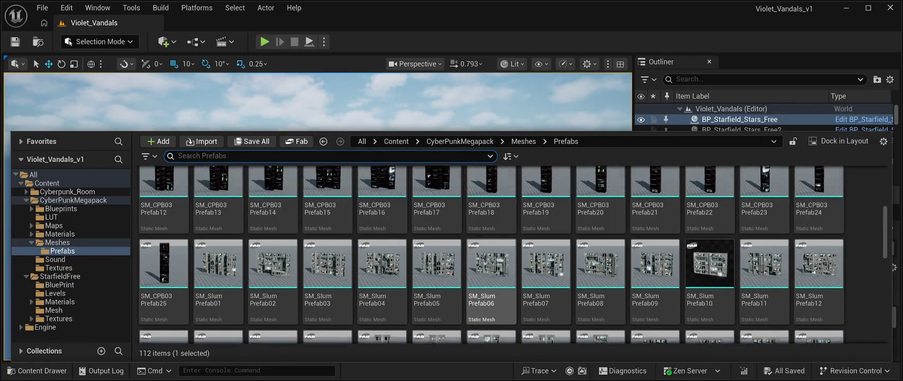
pyautogui.scroll(2, 492, 292)
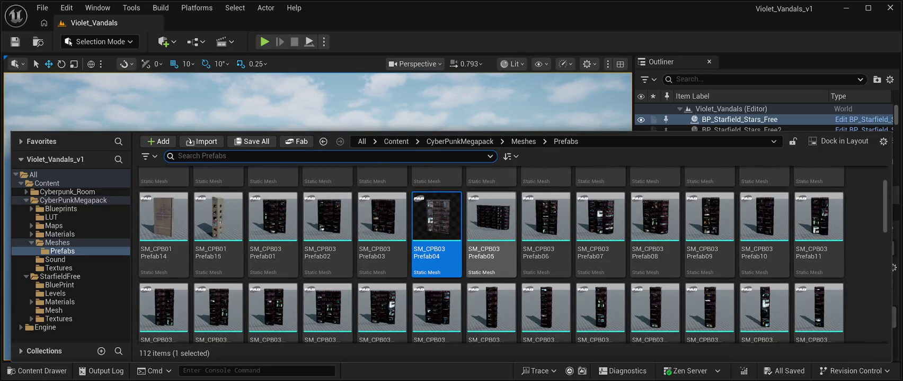
pyautogui.scroll(2, 491, 255)
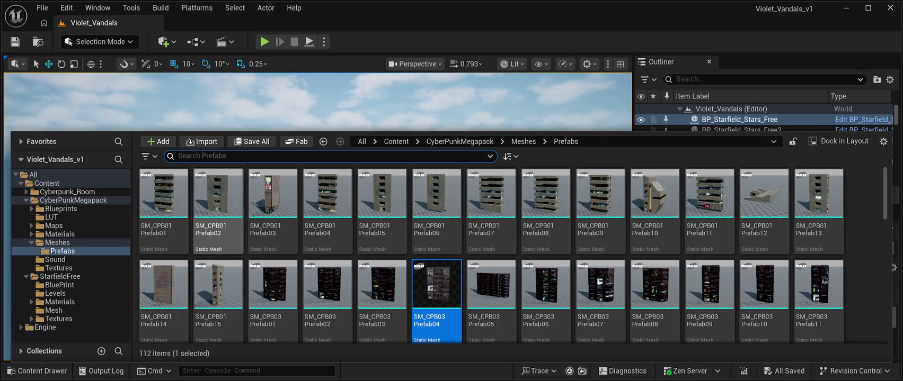
pyautogui.click(273, 201)
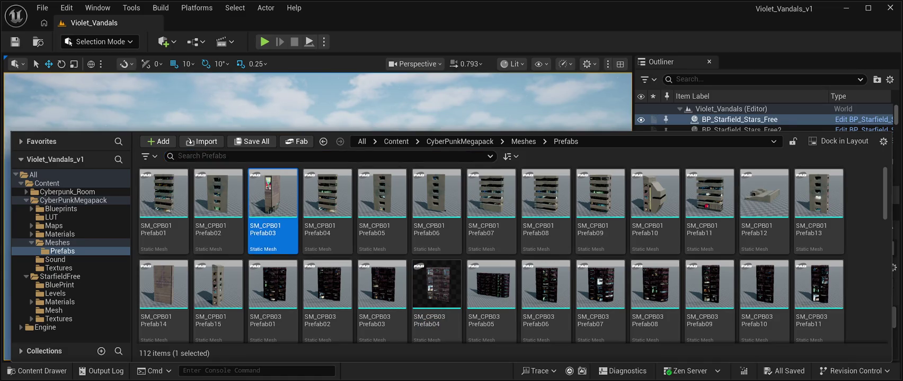
pyautogui.hotkey('ctrl', 'space')
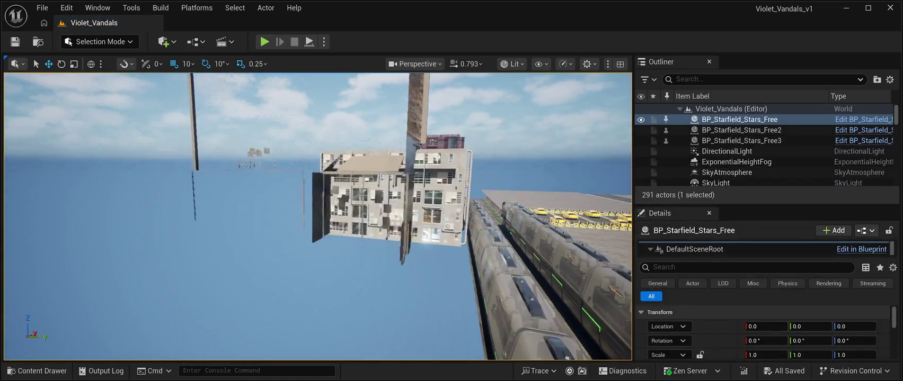
pyautogui.click(353, 212)
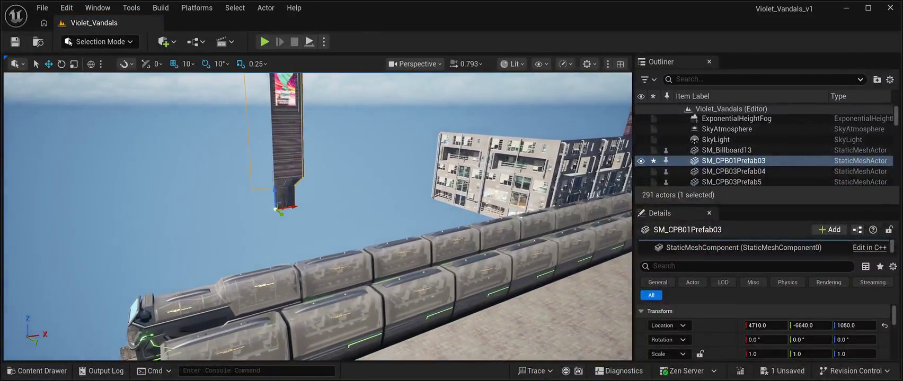
# Step: Move SM_CPB01Prefab03 to 8577, -6440, 110 at the end of the slum row
pyautogui.moveTo(281, 208)
pyautogui.mouseDown()
pyautogui.moveTo(493, 180)
pyautogui.moveTo(484, 212)
pyautogui.mouseUp()
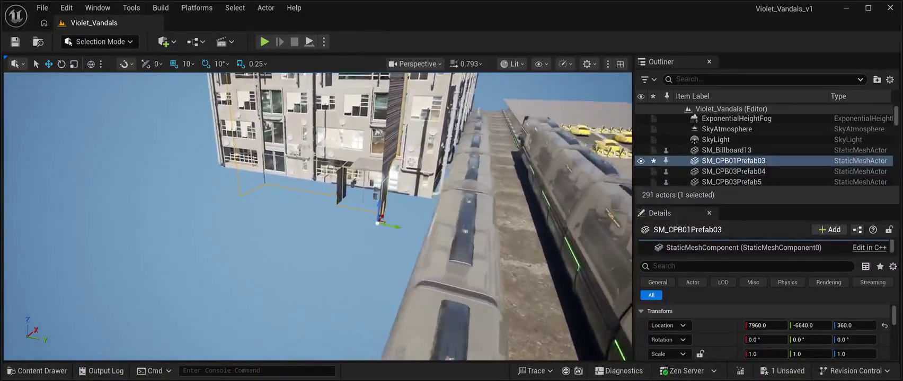
pyautogui.moveTo(375, 183); pyautogui.dragTo(394, 210)
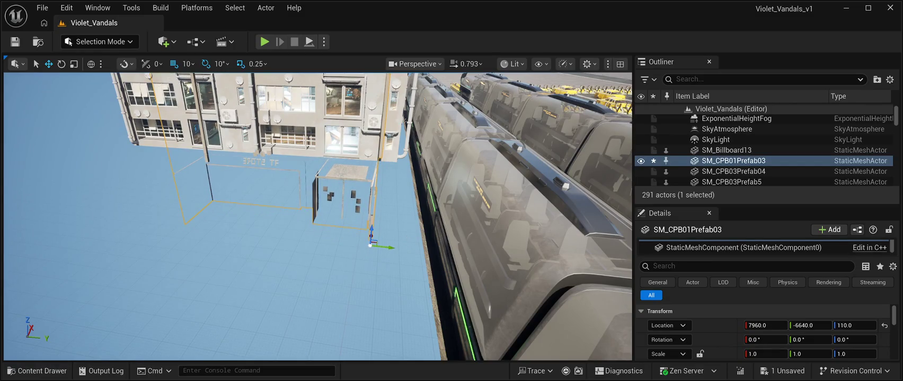
pyautogui.moveTo(384, 247); pyautogui.dragTo(483, 285)
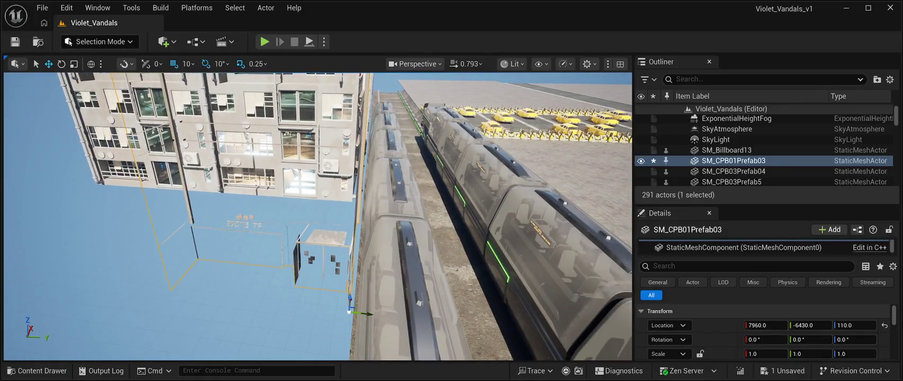
pyautogui.moveTo(365, 314); pyautogui.dragTo(362, 314)
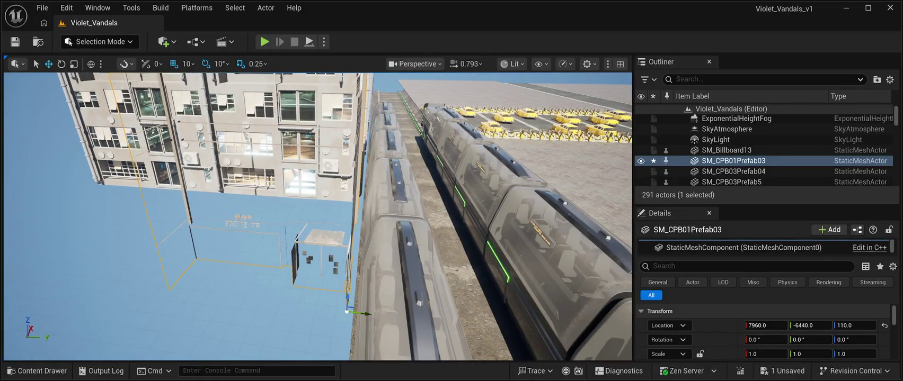
pyautogui.moveTo(766, 325); pyautogui.dragTo(842, 325)
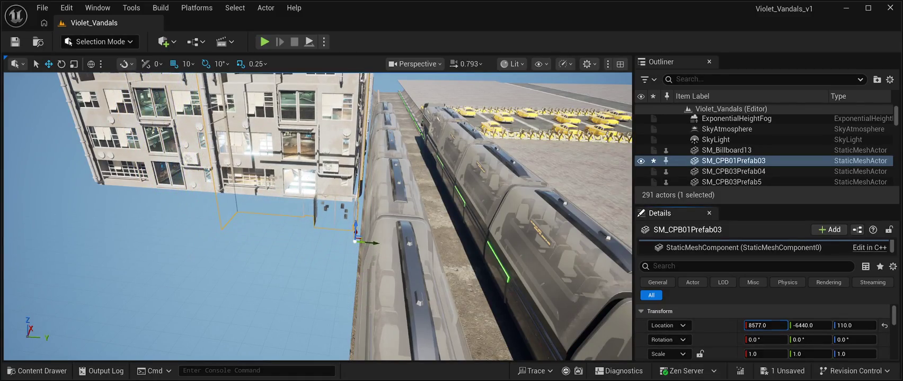
# Step: Fly the camera back to view the row and browse to the building's mesh
pyautogui.press('s')
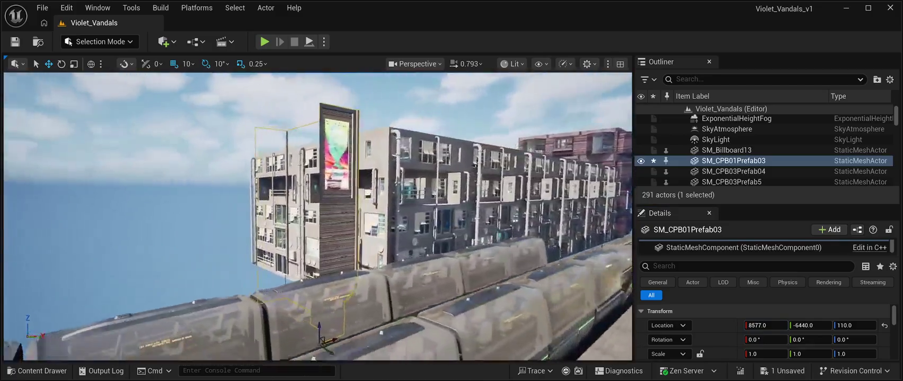
pyautogui.press('s')
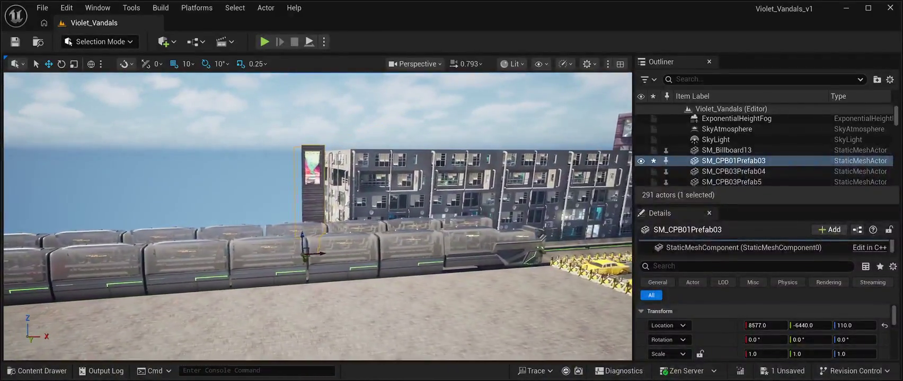
pyautogui.press('s')
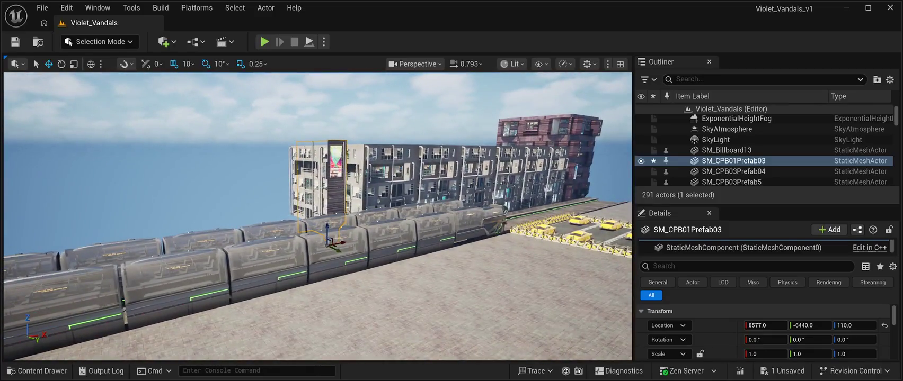
pyautogui.hotkey('ctrl', 'b')
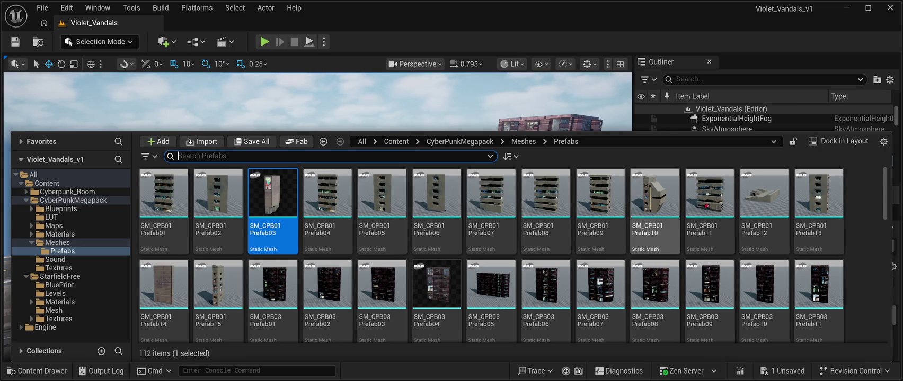
# Step: Place an SM_CPB01 Prefab11 building beside the track at 7620, -6870, 110
pyautogui.click(710, 201)
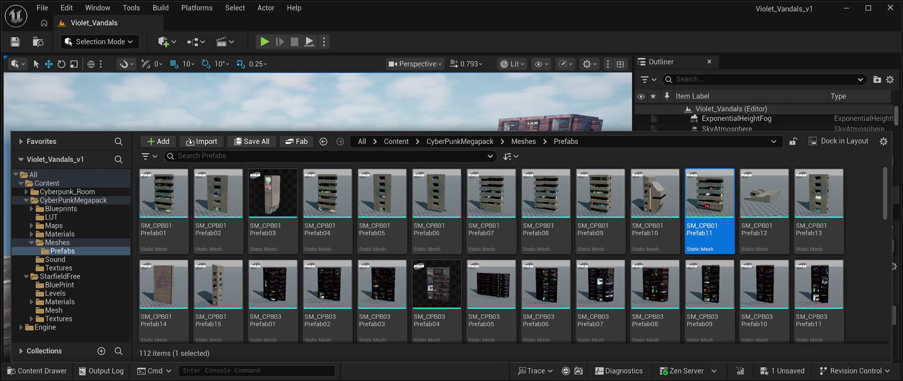
pyautogui.hotkey('ctrl', 'space')
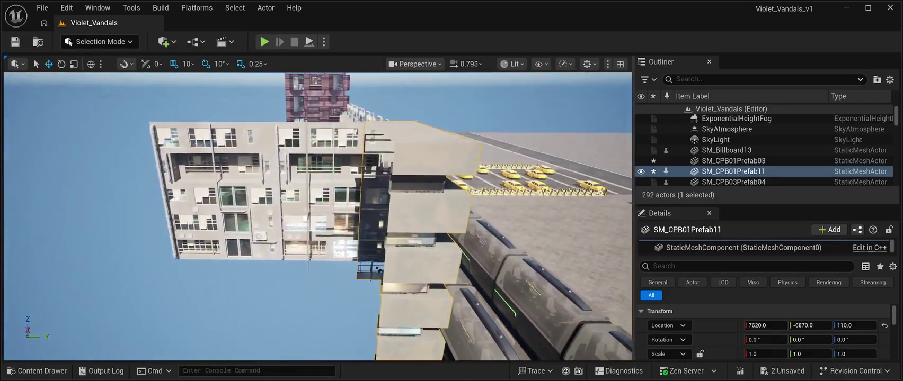
# Step: Delete the billboard-carrying CPB01 building and duplicate SM_CPB01Prefab11 as SM_CPB01Prefab12
pyautogui.click(239, 191)
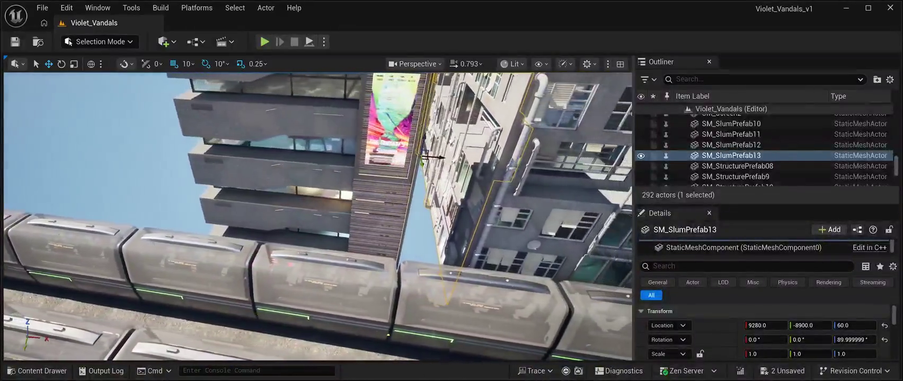
pyautogui.click(371, 275)
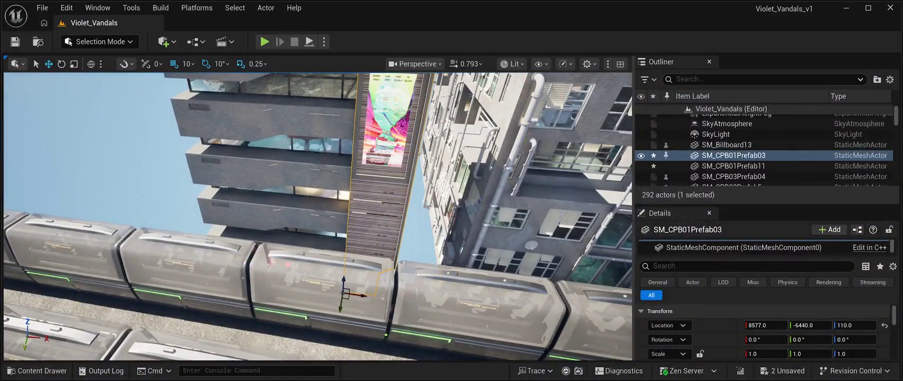
pyautogui.press('Delete')
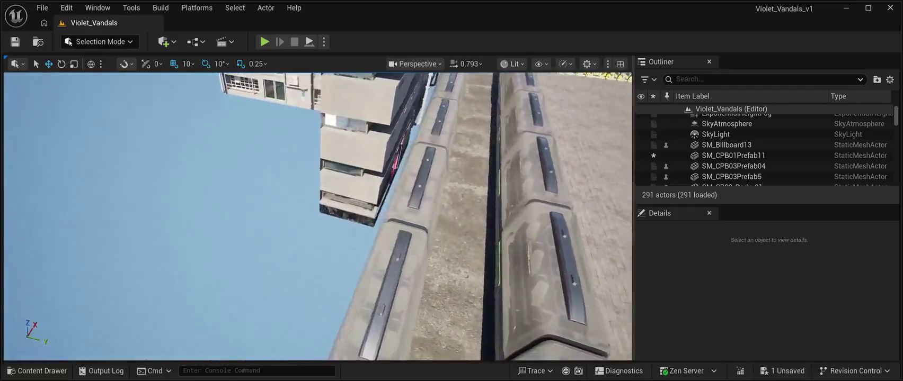
pyautogui.click(411, 175)
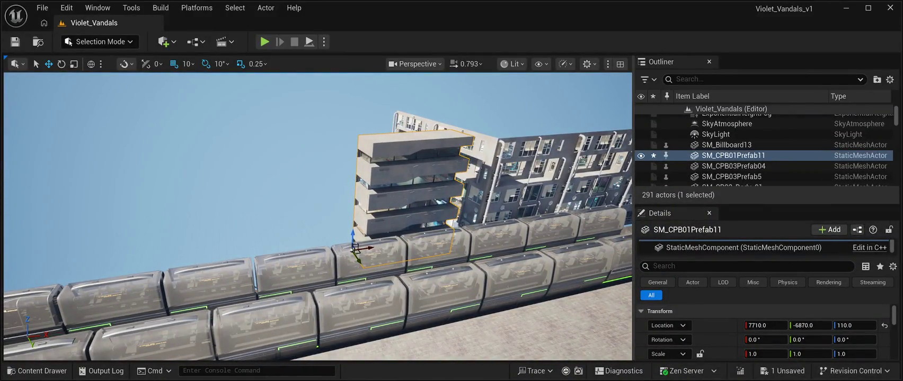
pyautogui.hotkey('ctrl', 'd')
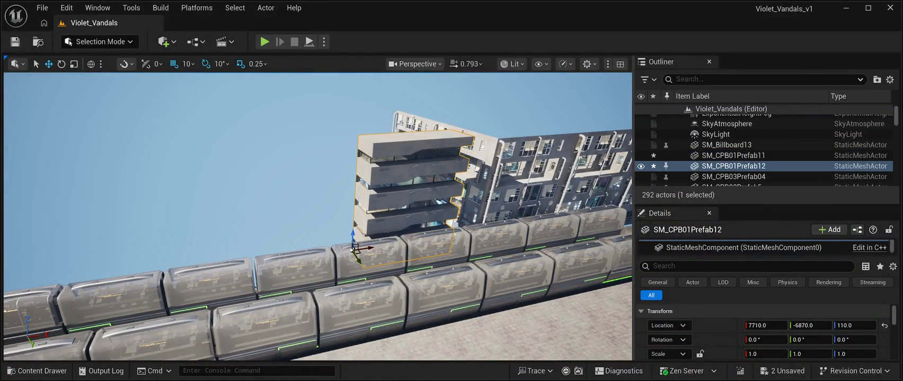
# Step: Rotate the SM_CPB01Prefab12 copy 90° about Z and fit it at 7720, -7670, 110
pyautogui.moveTo(366, 247)
pyautogui.mouseDown()
pyautogui.moveTo(242, 265)
pyautogui.moveTo(264, 263)
pyautogui.mouseUp()
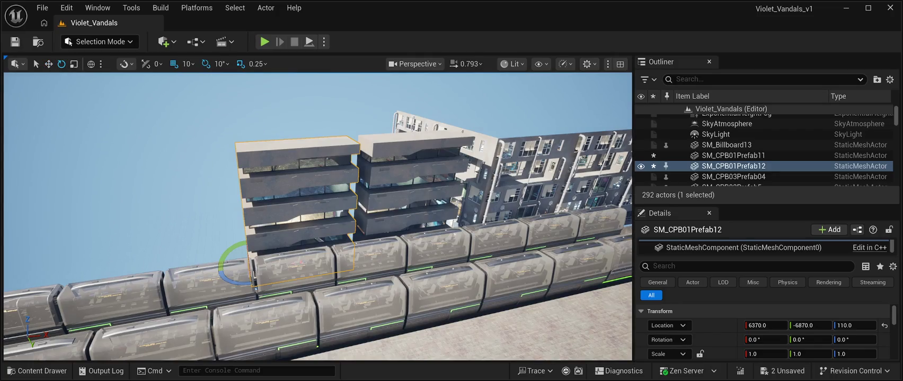
pyautogui.moveTo(221, 262)
pyautogui.mouseDown()
pyautogui.moveTo(249, 279)
pyautogui.moveTo(272, 264)
pyautogui.mouseUp()
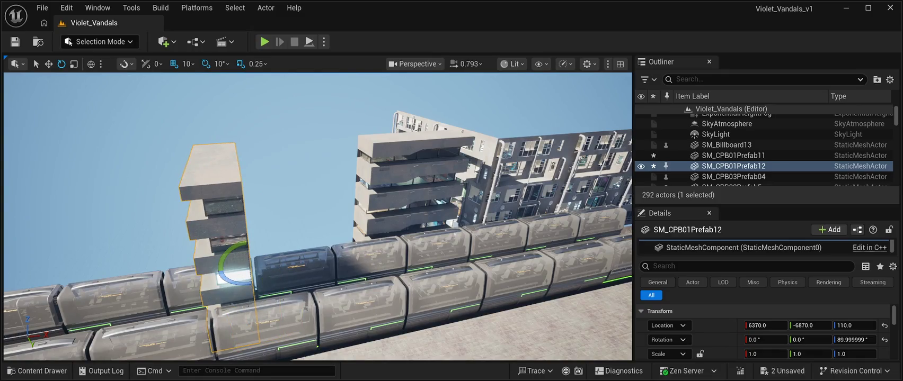
pyautogui.moveTo(267, 263)
pyautogui.mouseDown()
pyautogui.moveTo(341, 260)
pyautogui.moveTo(341, 231)
pyautogui.moveTo(323, 223)
pyautogui.moveTo(339, 221)
pyautogui.mouseUp()
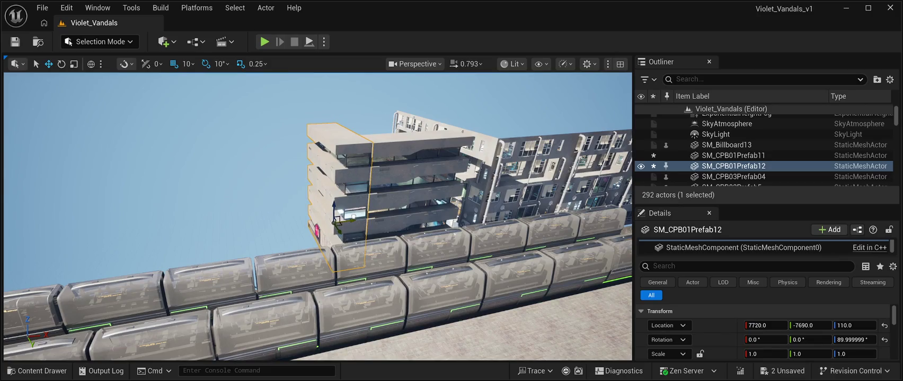
pyautogui.scroll(10, 318, 218)
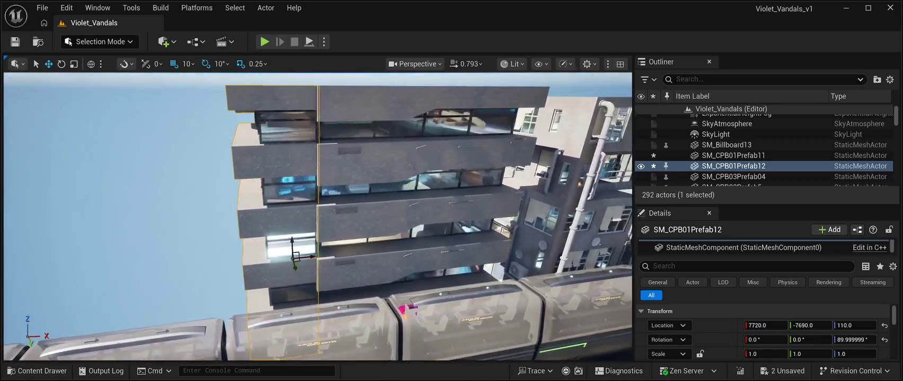
pyautogui.moveTo(318, 217); pyautogui.dragTo(312, 217)
pyautogui.moveTo(298, 265); pyautogui.dragTo(300, 267)
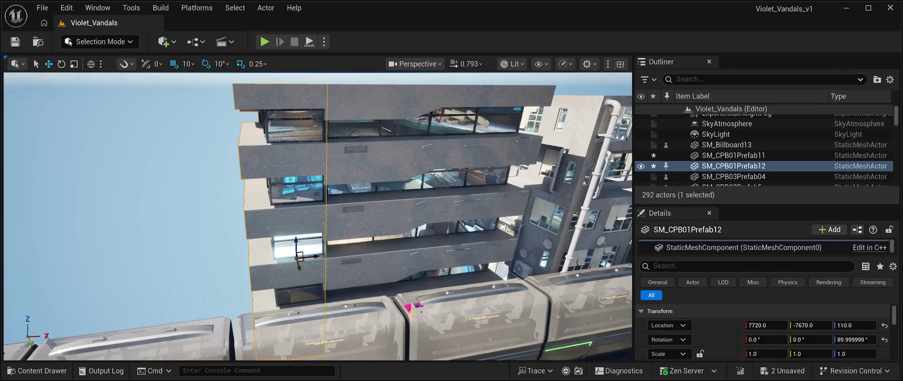
pyautogui.click(739, 119)
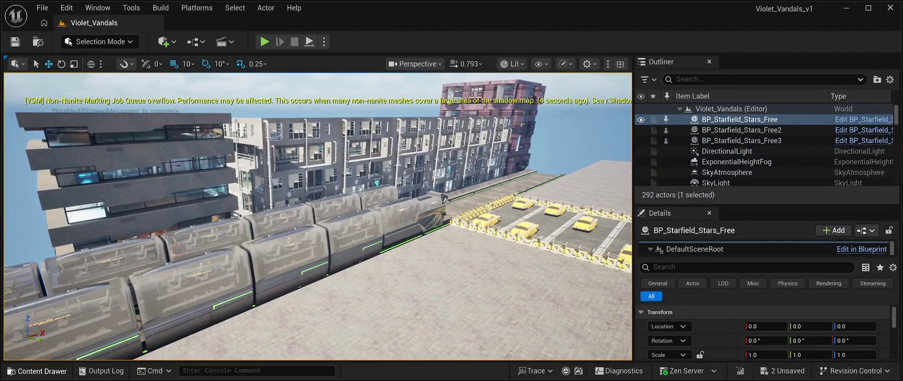
# Step: Hide the Content Drawer and save the level
pyautogui.hotkey('ctrl', 'space')
pyautogui.hotkey('ctrl', 'space')
pyautogui.hotkey('ctrl', 'space')
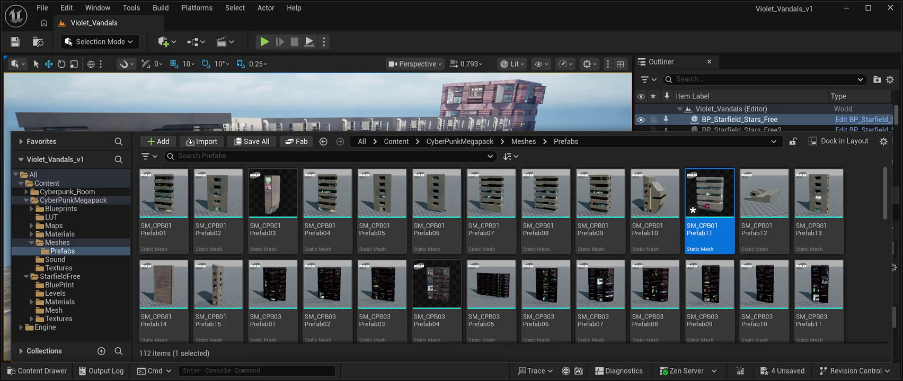
pyautogui.hotkey('ctrl', 'space')
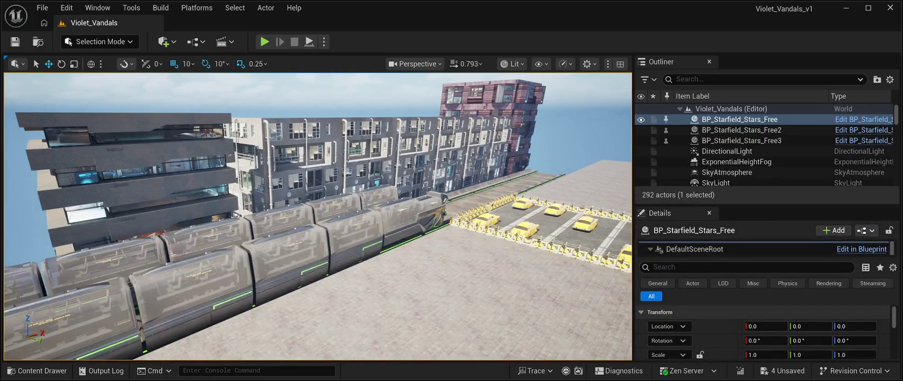
pyautogui.hotkey('ctrl', 'space')
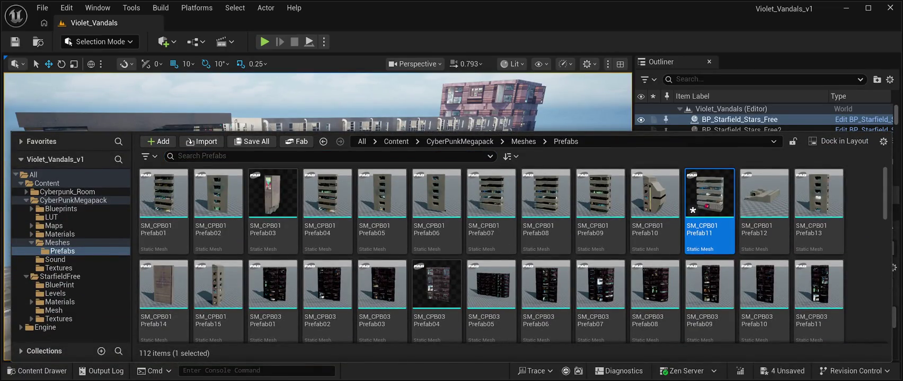
pyautogui.hotkey('ctrl', 'space')
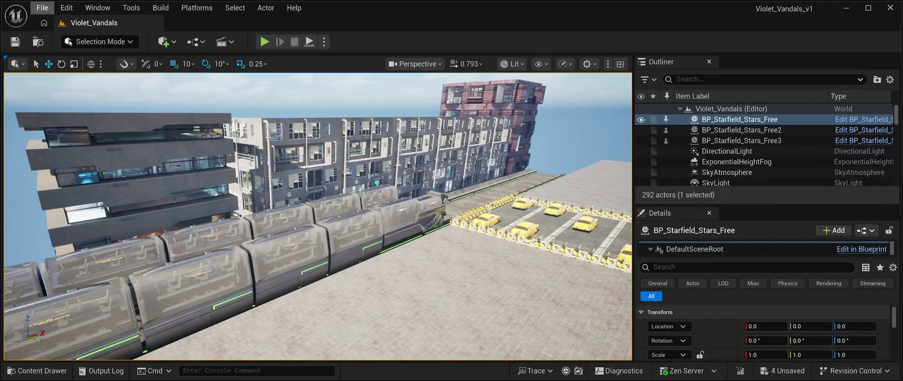
pyautogui.hotkey('ctrl', 's')
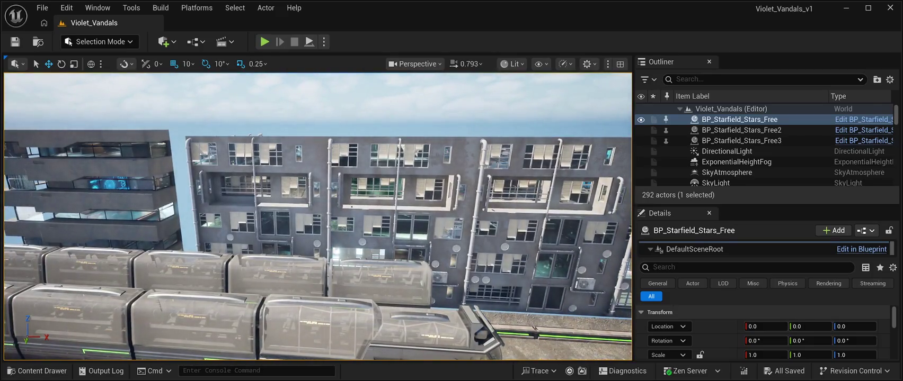
# Step: Stack duplicates of SM_SlumPrefab12 and SM_SlumPrefab11 on top of the originals
pyautogui.click(333, 212)
pyautogui.hotkey('ctrl', 'd')
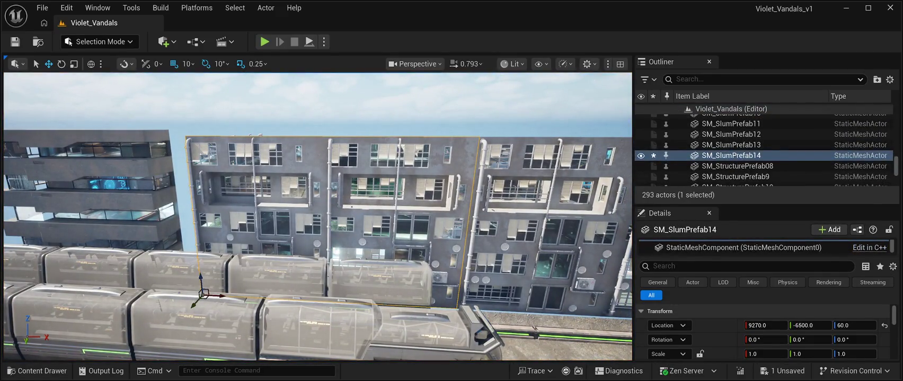
pyautogui.moveTo(201, 281)
pyautogui.mouseDown()
pyautogui.moveTo(184, 130)
pyautogui.moveTo(184, 139)
pyautogui.moveTo(254, 165)
pyautogui.mouseUp()
pyautogui.click(345, 201)
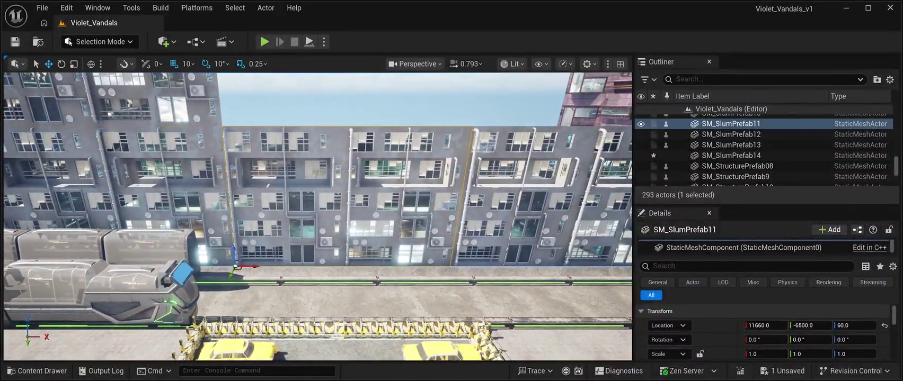
pyautogui.hotkey('ctrl', 'd')
pyautogui.moveTo(234, 257)
pyautogui.mouseDown()
pyautogui.moveTo(249, 211)
pyautogui.moveTo(222, 124)
pyautogui.moveTo(241, 99)
pyautogui.moveTo(307, 109)
pyautogui.mouseUp()
# Step: Stack copies of SM_SlumPrefab10 and SM_SlumPrefab13 on top, then deselect
pyautogui.click(307, 111)
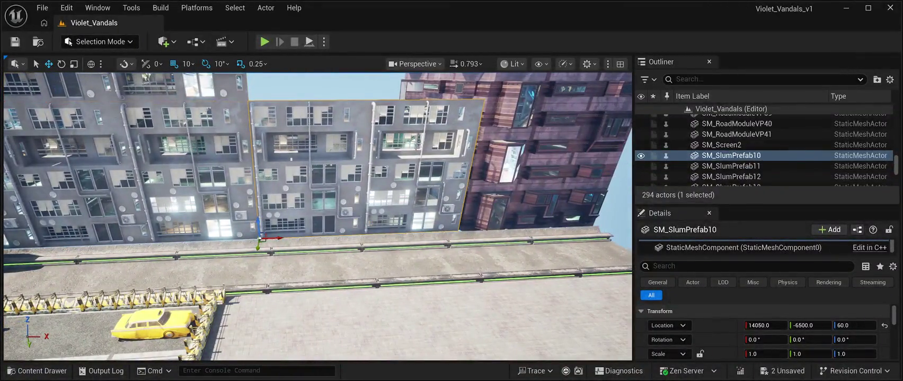
pyautogui.moveTo(258, 229)
pyautogui.keyDown('alt'); pyautogui.mouseDown()
pyautogui.moveTo(273, 185)
pyautogui.moveTo(297, 223)
pyautogui.moveTo(289, 212)
pyautogui.moveTo(302, 212)
pyautogui.mouseUp(); pyautogui.keyUp('alt')
pyautogui.click(377, 212)
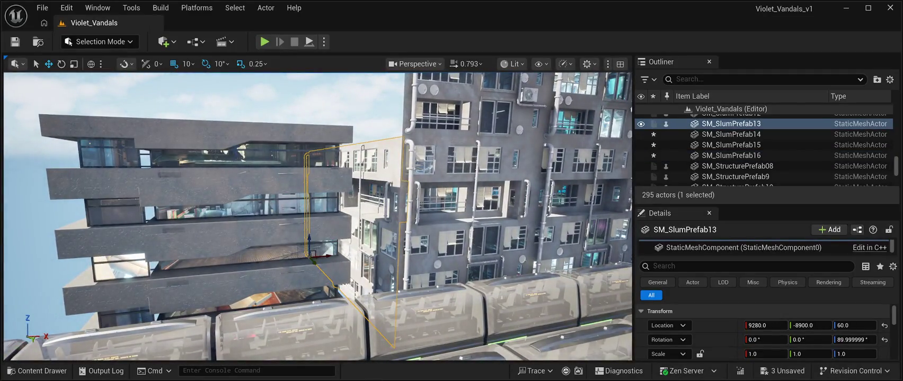
pyautogui.hotkey('ctrl', 'd')
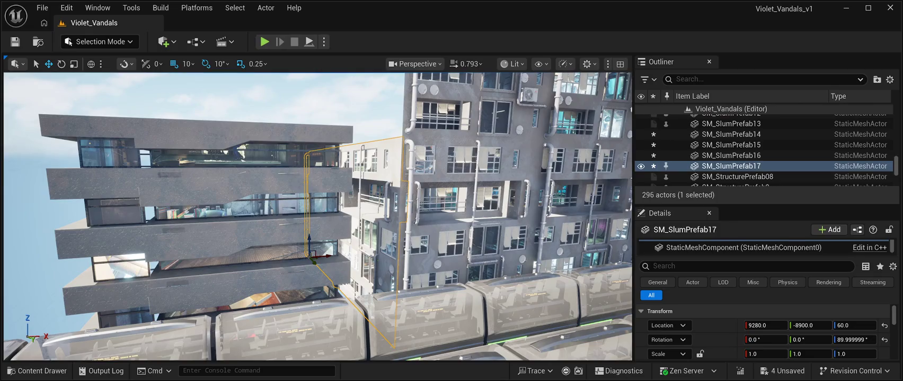
pyautogui.moveTo(308, 241); pyautogui.dragTo(326, 131)
pyautogui.click(326, 131)
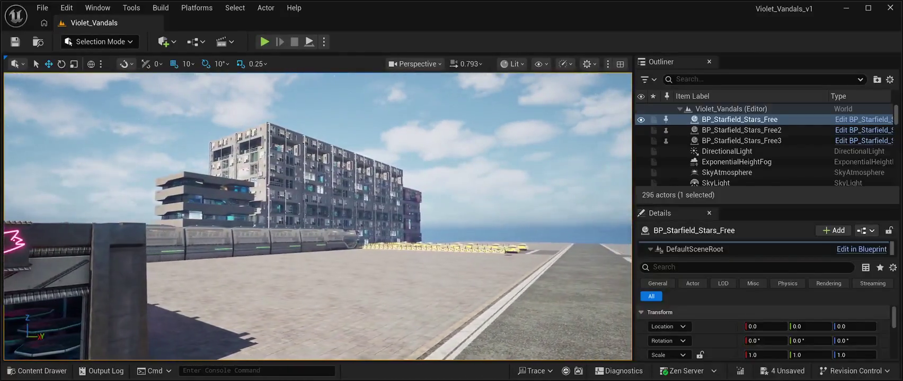
# Step: Save the level and start a Play In Editor session with Alt+P
pyautogui.hotkey('ctrl', 's')
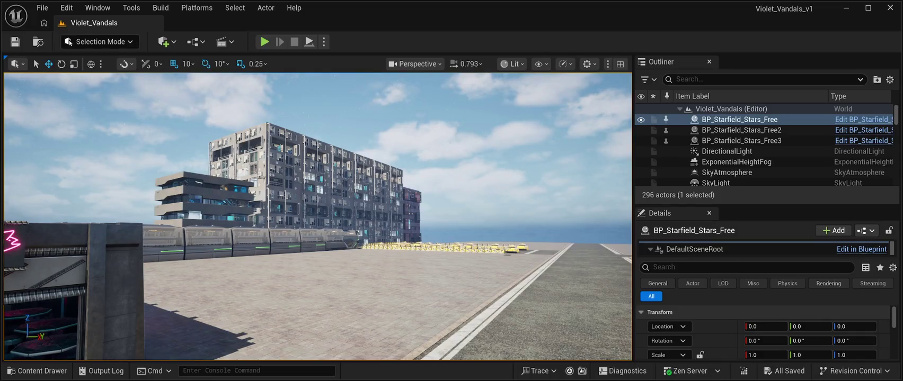
pyautogui.hotkey('alt', 'p')
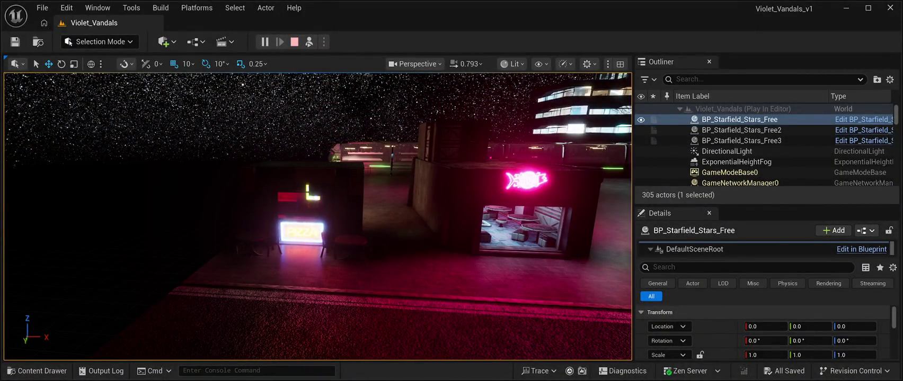
# Step: Stop the Play In Editor session with Esc to resume editing
pyautogui.press('Escape')
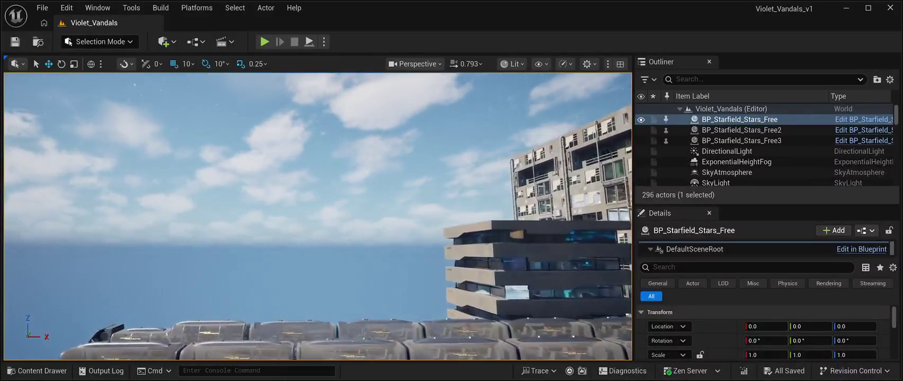
# Step: In the CyberPunkMegapack Prefabs folder, select the SM_CPB03 Prefab05 building mesh and close the Content Drawer
pyautogui.click(37, 371)
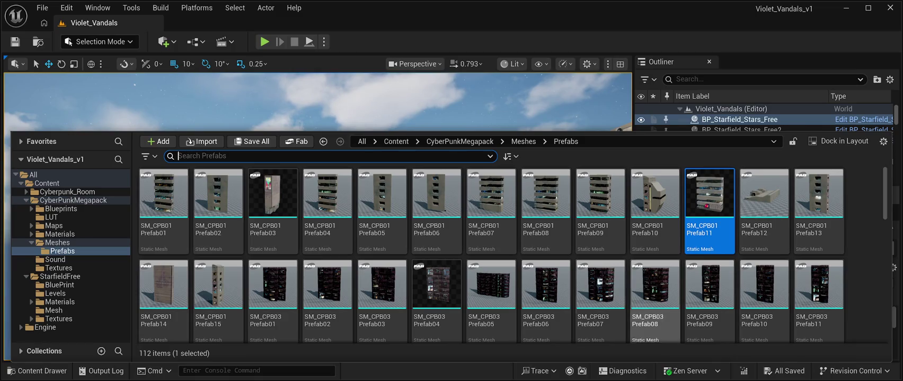
pyautogui.scroll(-2, 436, 212)
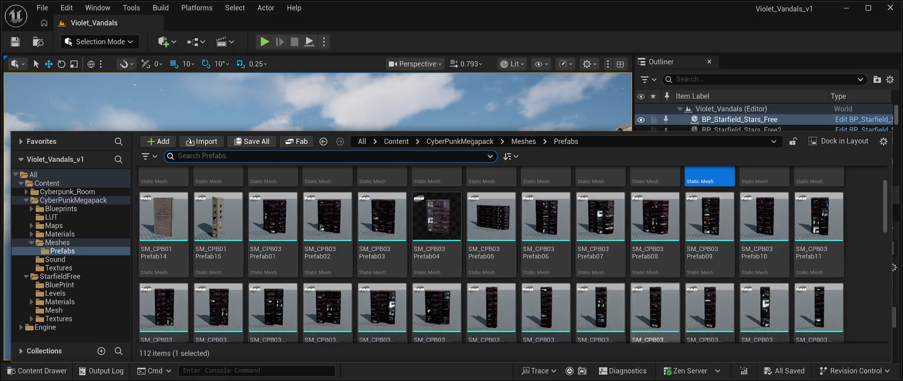
pyautogui.scroll(-1, 763, 313)
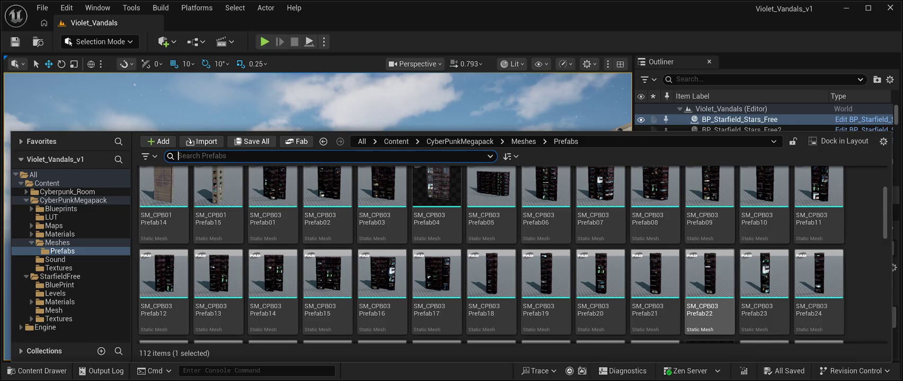
pyautogui.scroll(1, 601, 297)
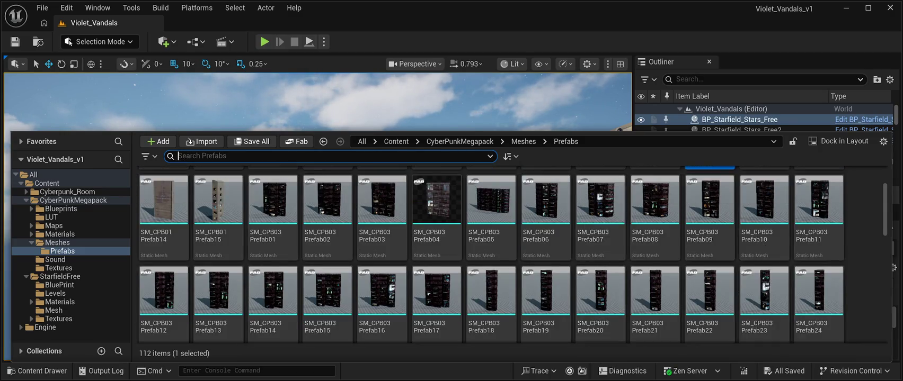
pyautogui.scroll(-3, 710, 307)
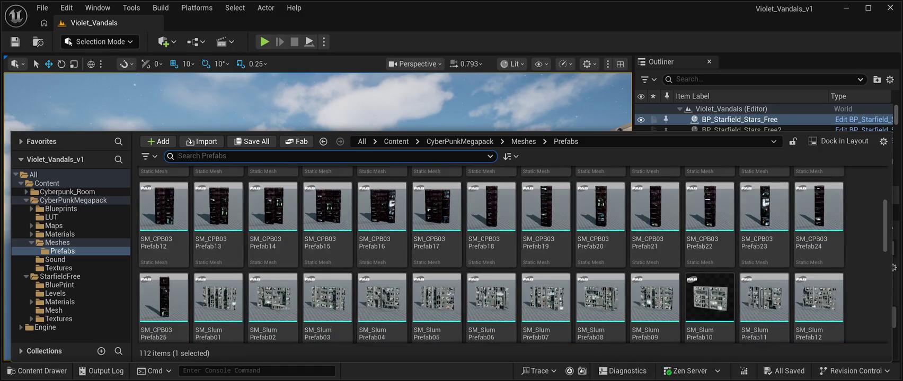
pyautogui.scroll(-4, 545, 276)
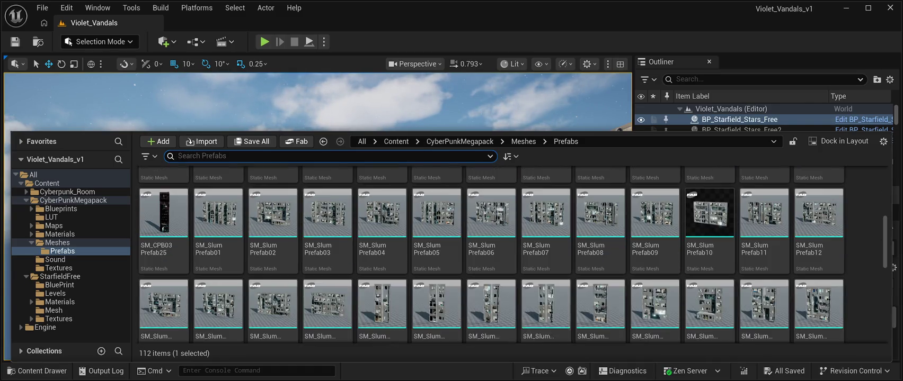
pyautogui.scroll(-2, 546, 275)
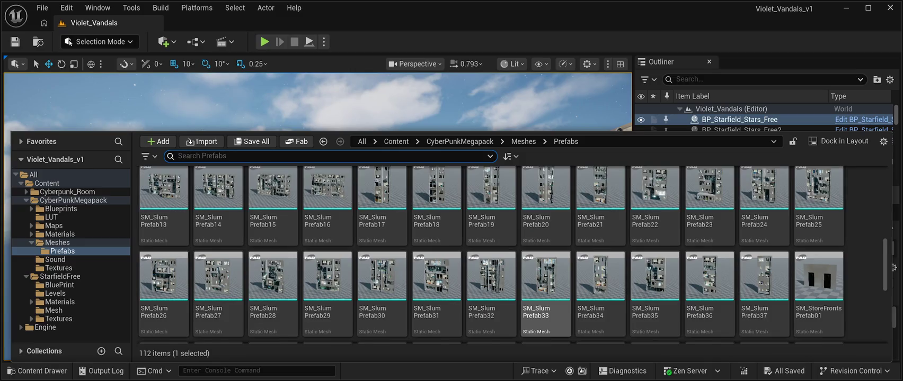
pyautogui.scroll(-2, 600, 254)
pyautogui.scroll(-2, 601, 254)
pyautogui.scroll(7, 382, 255)
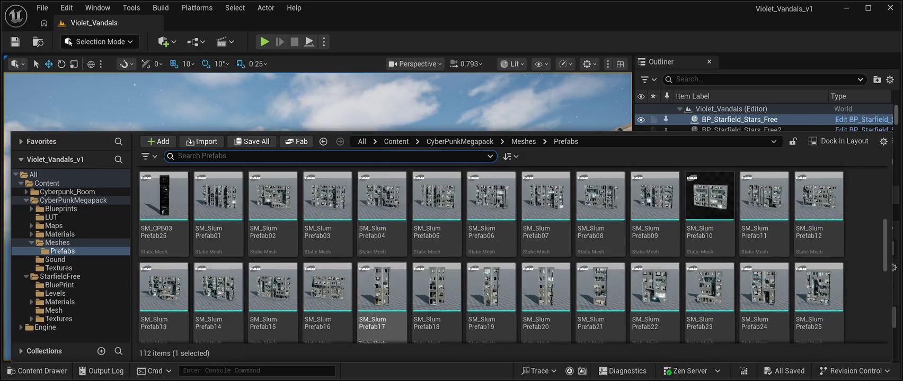
pyautogui.scroll(3, 381, 249)
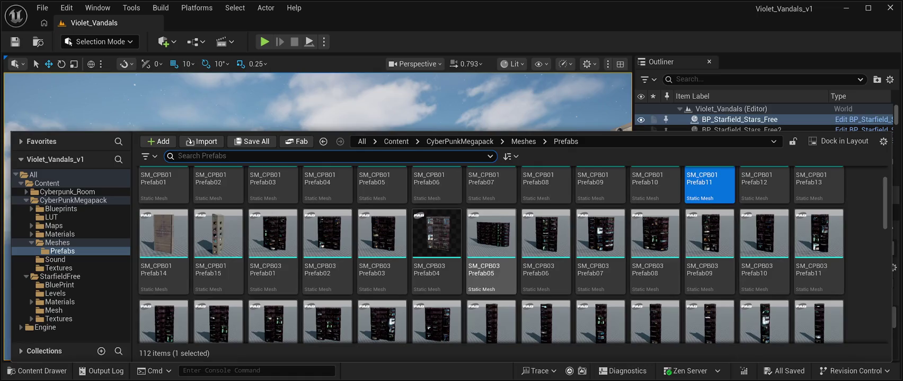
pyautogui.scroll(1, 492, 239)
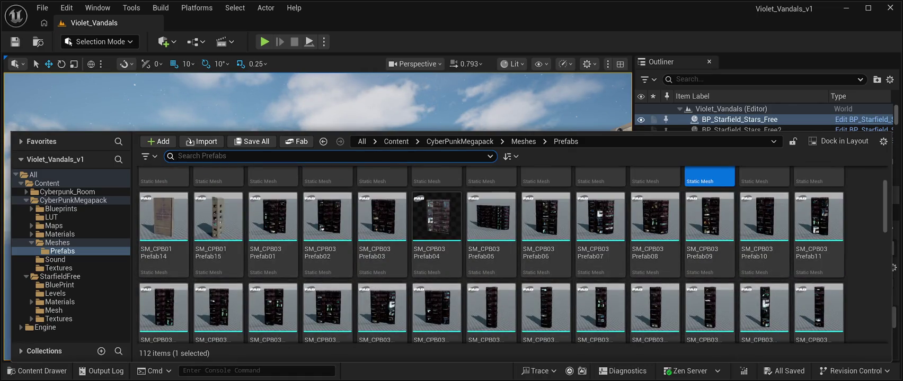
pyautogui.scroll(2, 492, 238)
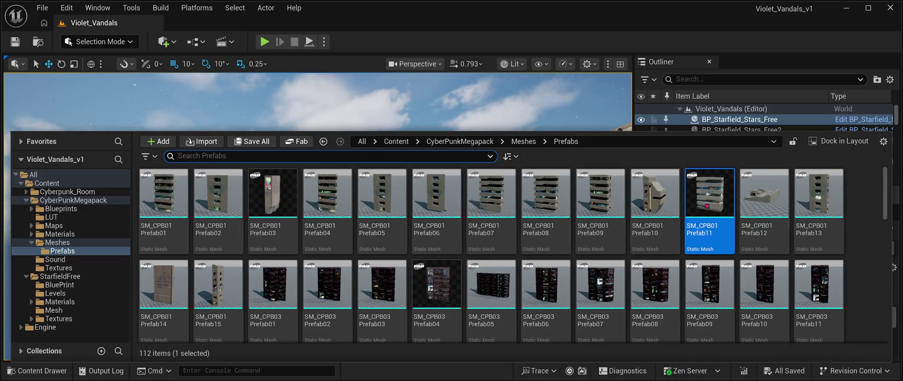
pyautogui.scroll(-1, 709, 296)
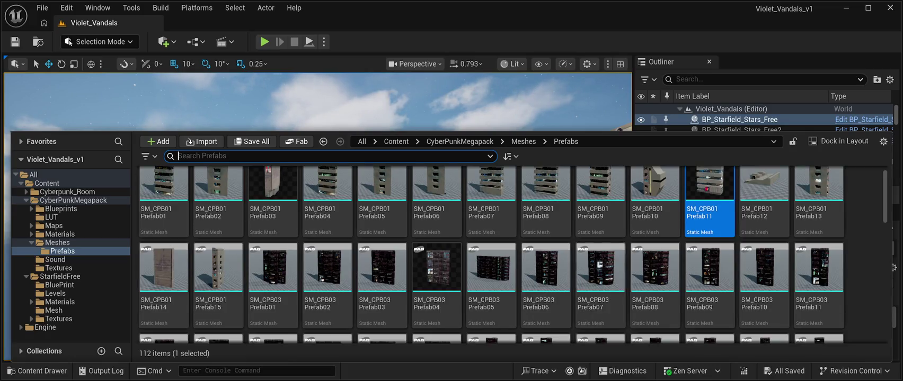
pyautogui.scroll(-1, 655, 281)
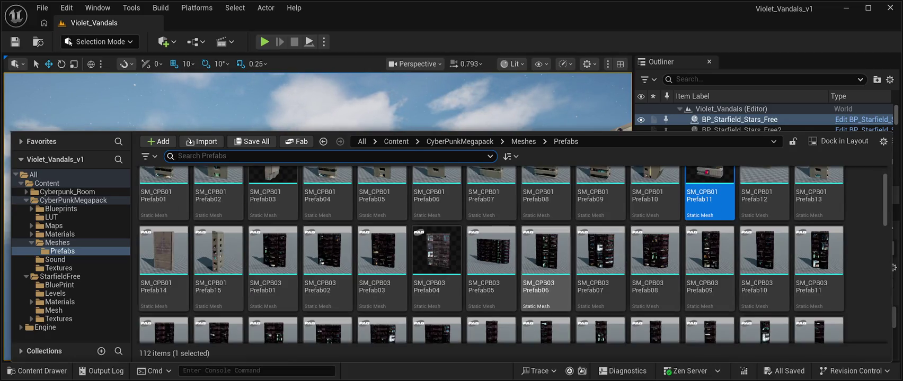
pyautogui.click(491, 255)
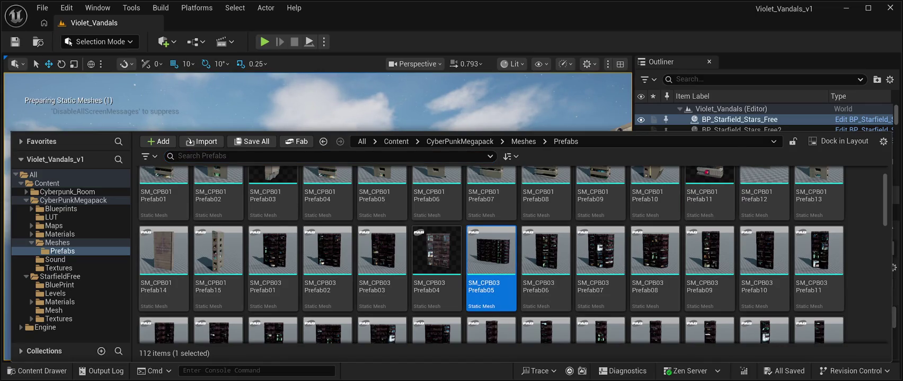
pyautogui.hotkey('ctrl', 'space')
# Step: Drag the SM_CPB03 Prefab05 building into the level and frame it in the view
pyautogui.moveTo(491, 328); pyautogui.dragTo(316, 221)
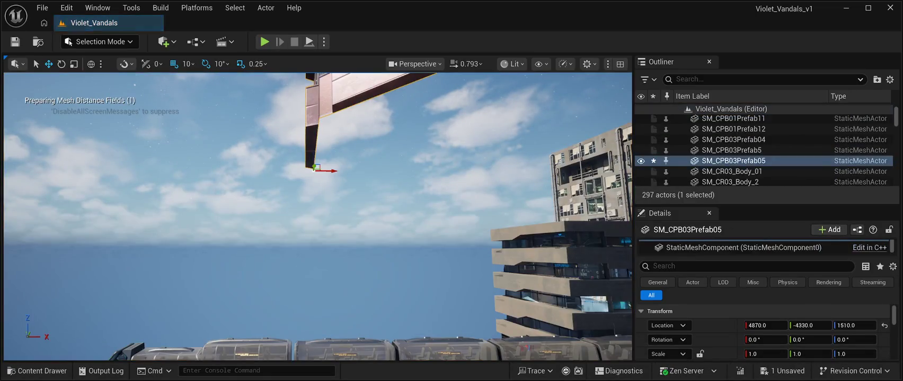
pyautogui.hotkey('ctrl', 's')
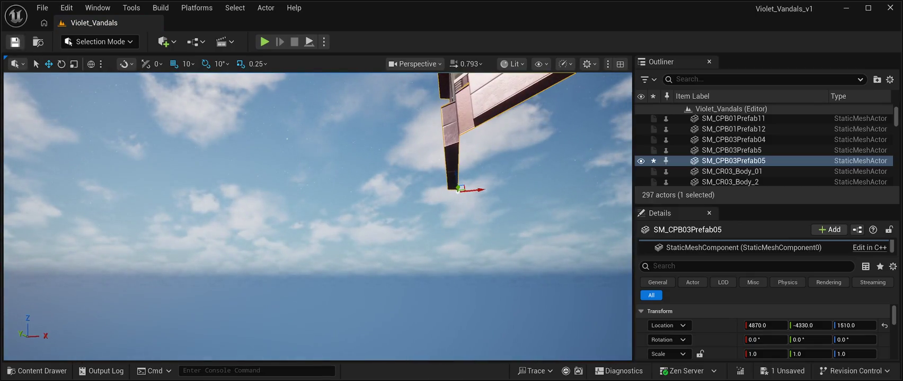
pyautogui.press('f')
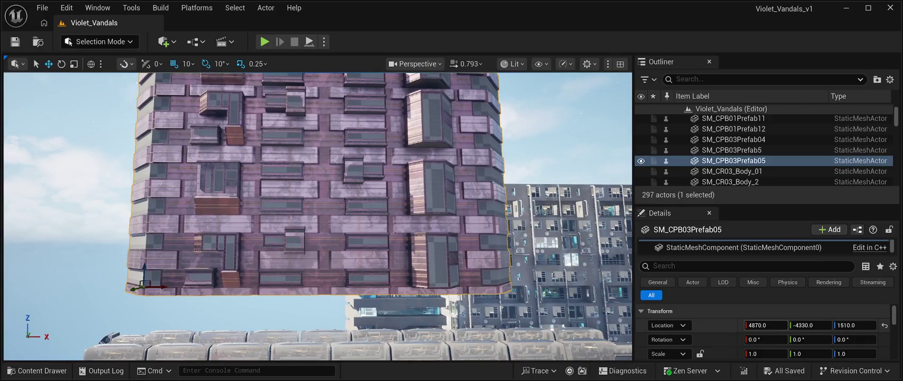
# Step: Set the building's Element 1 window glass material to MI_Glass01
pyautogui.scroll(-2, 741, 328)
pyautogui.scroll(-3, 763, 329)
pyautogui.scroll(-2, 763, 331)
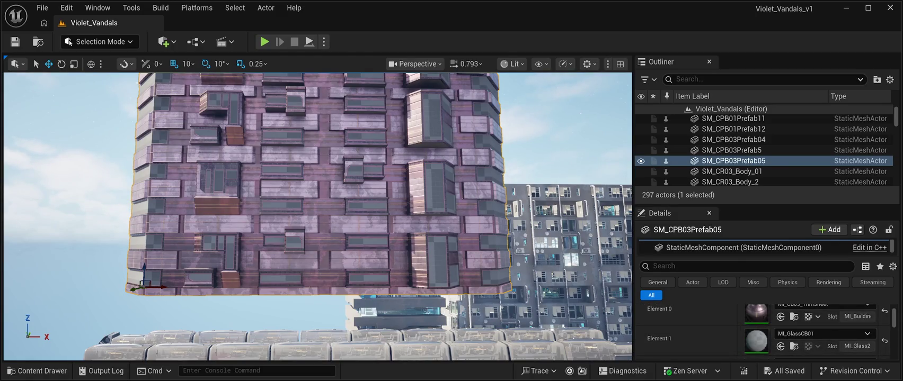
pyautogui.click(780, 347)
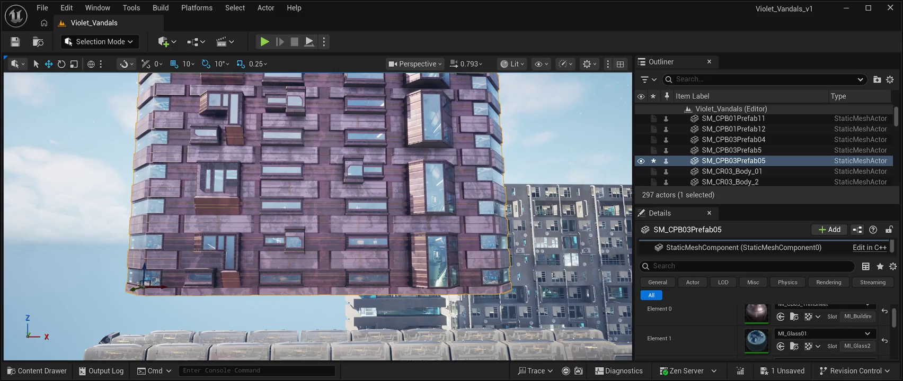
pyautogui.hotkey('ctrl', 'z')
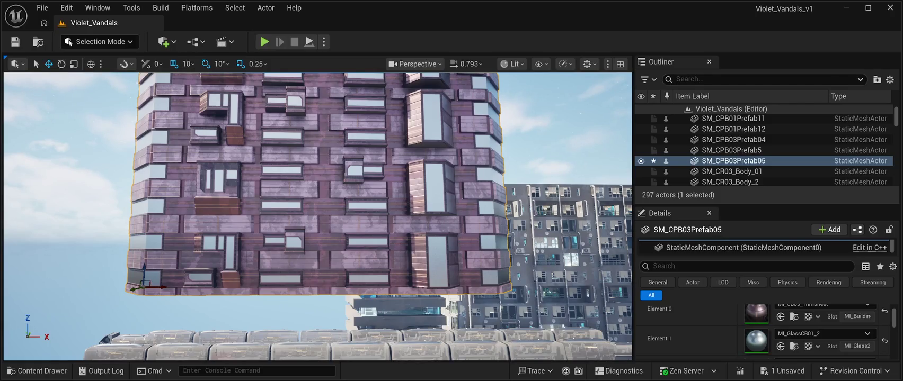
pyautogui.hotkey('ctrl', 'z')
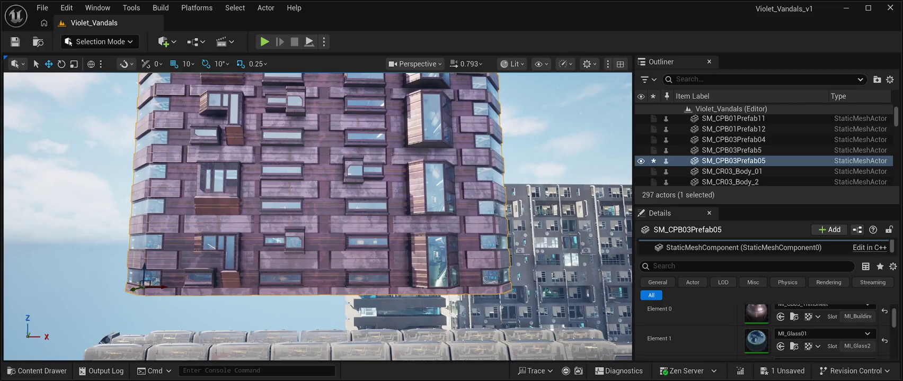
pyautogui.click(739, 119)
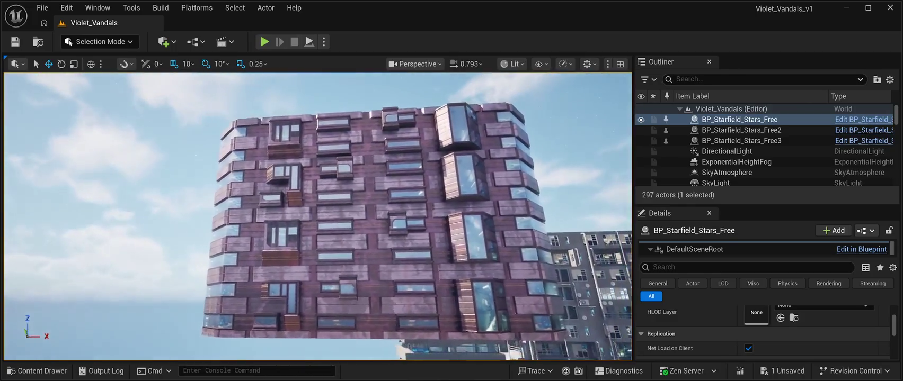
pyautogui.hotkey('ctrl', 'z')
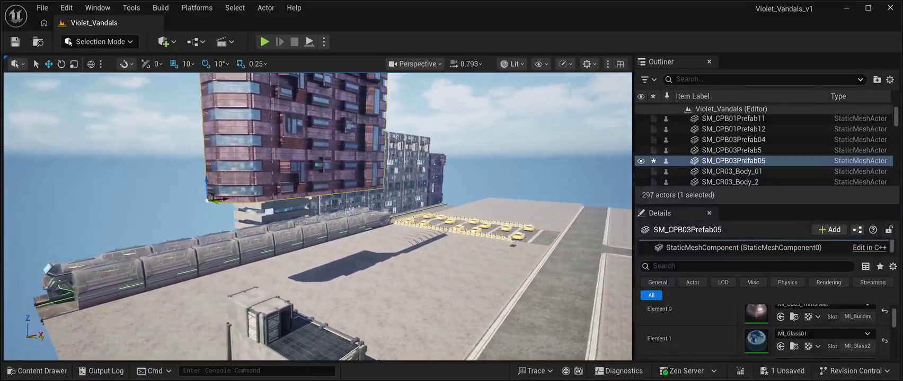
# Step: Set the Prefab05 building's Location Z to 110 and move it to 3630, -7220 beside the train
pyautogui.moveTo(222, 200)
pyautogui.mouseDown()
pyautogui.moveTo(64, 187)
pyautogui.moveTo(74, 263)
pyautogui.moveTo(112, 216)
pyautogui.moveTo(102, 241)
pyautogui.moveTo(113, 283)
pyautogui.moveTo(168, 304)
pyautogui.mouseUp()
pyautogui.scroll(3, 763, 331)
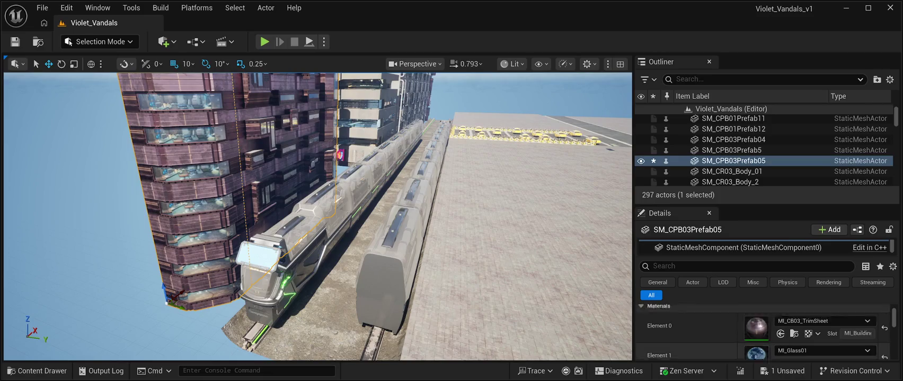
pyautogui.click(854, 325)
pyautogui.write('110')
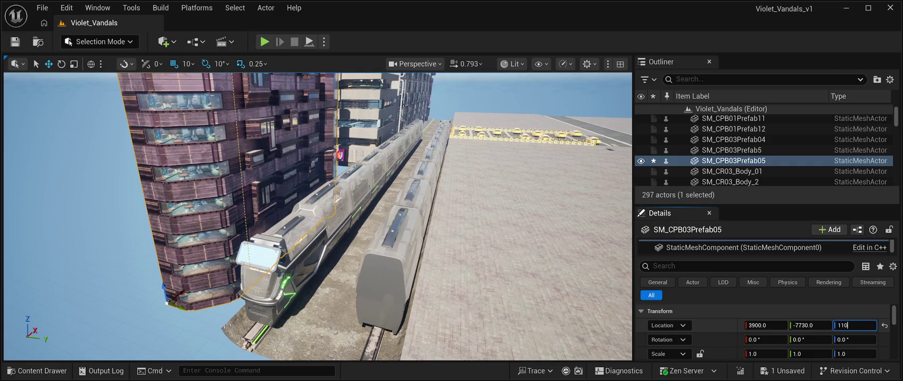
pyautogui.press('Return')
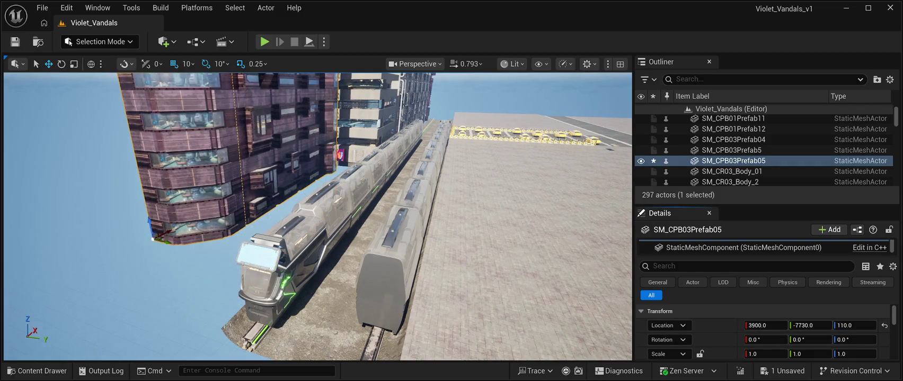
pyautogui.press('f')
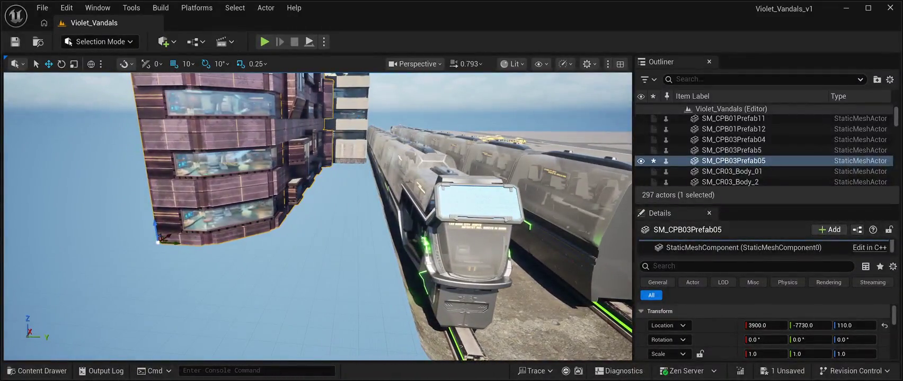
pyautogui.moveTo(181, 242); pyautogui.dragTo(246, 245)
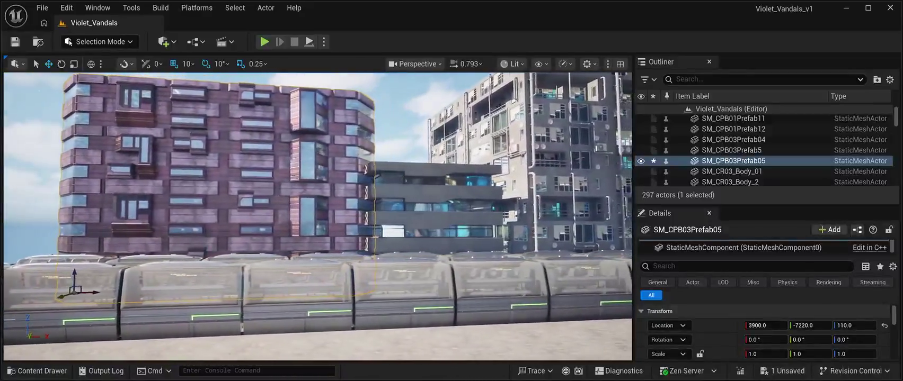
pyautogui.moveTo(99, 291); pyautogui.dragTo(74, 290)
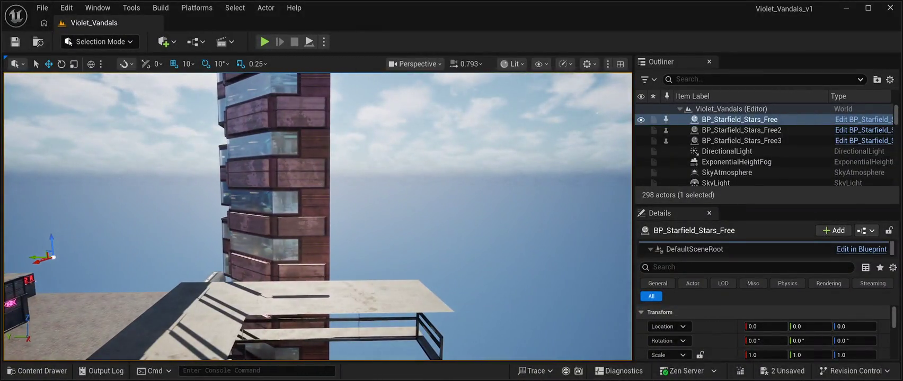
# Step: Duplicate the Prefab05 tower and drag the copy away from the original
pyautogui.click(276, 212)
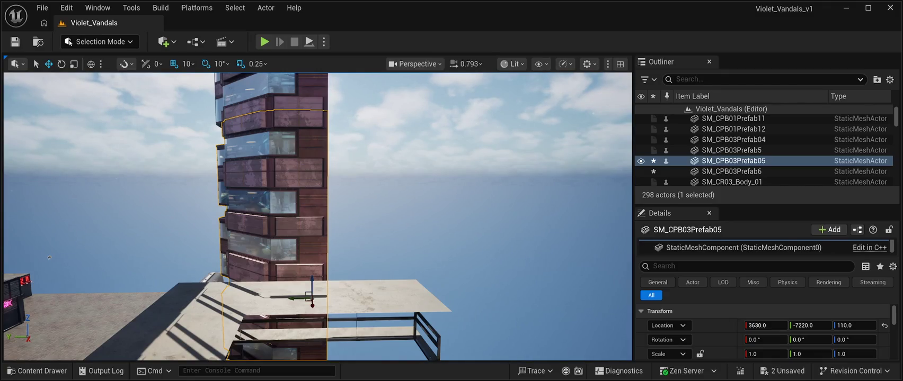
pyautogui.hotkey('ctrl', 'd')
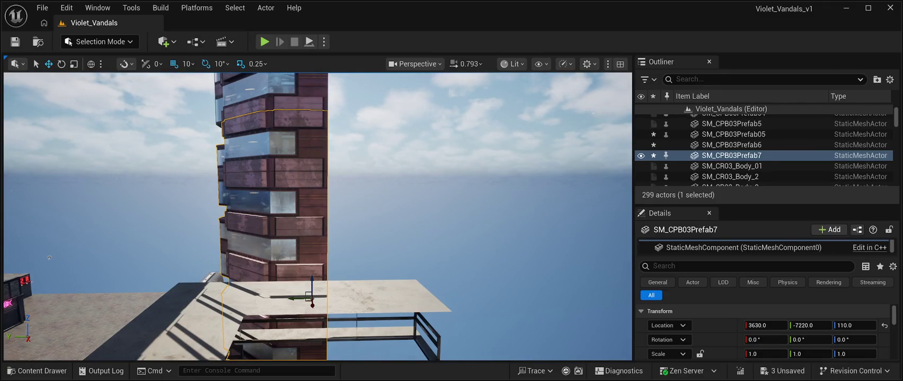
pyautogui.moveTo(296, 298); pyautogui.dragTo(426, 302)
# Step: Rotate the copy -90° and place it at 9040, -7140, 110 beside the grey slum building
pyautogui.press('e')
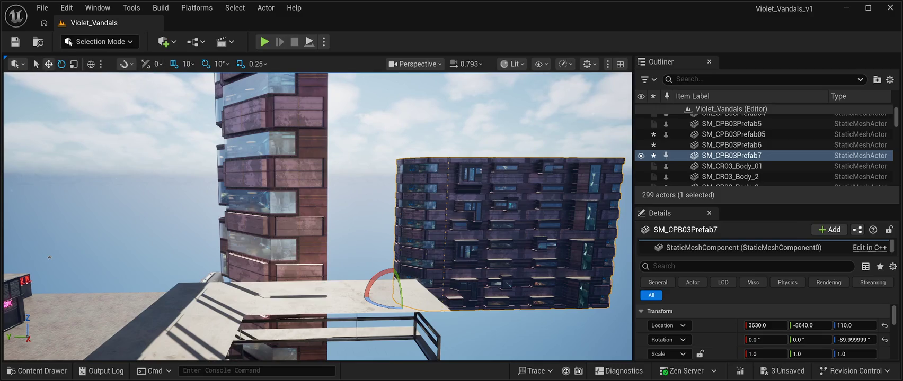
pyautogui.press('w')
pyautogui.moveTo(379, 297)
pyautogui.mouseDown()
pyautogui.moveTo(317, 298)
pyautogui.moveTo(350, 339)
pyautogui.mouseUp()
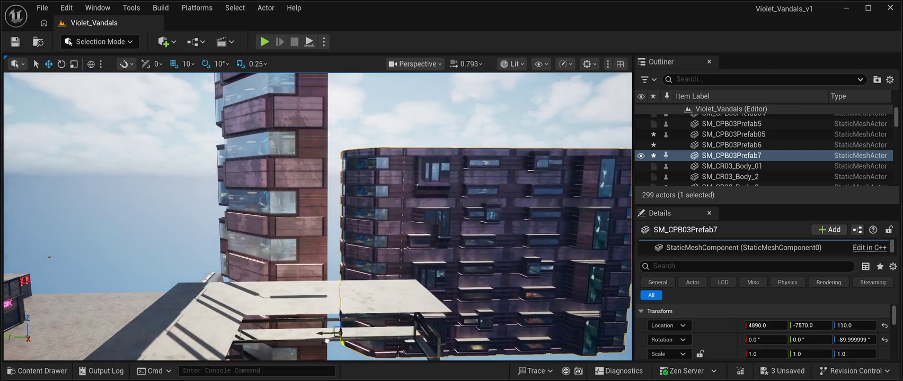
pyautogui.press('f')
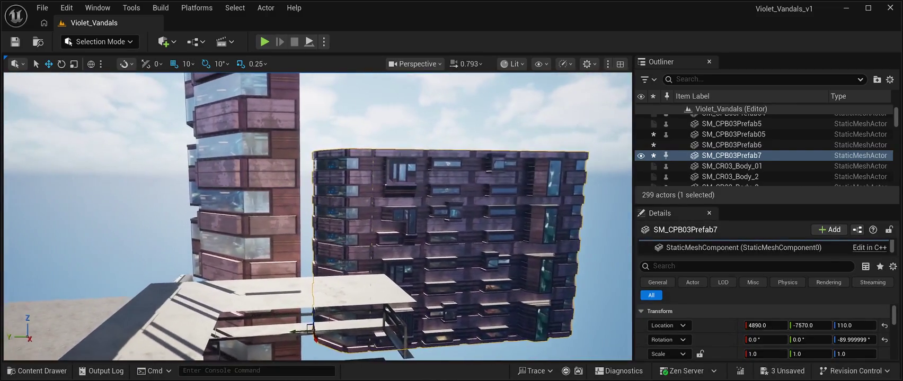
pyautogui.moveTo(300, 332)
pyautogui.mouseDown()
pyautogui.moveTo(268, 332)
pyautogui.moveTo(285, 350)
pyautogui.moveTo(309, 354)
pyautogui.mouseUp()
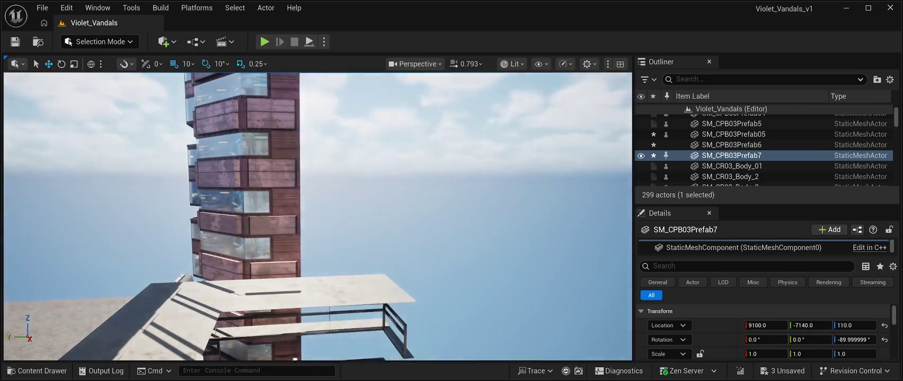
pyautogui.press('f')
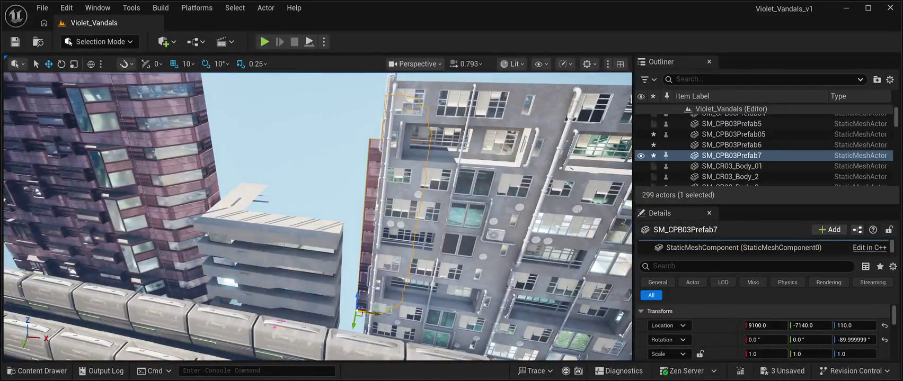
pyautogui.moveTo(361, 313); pyautogui.dragTo(351, 315)
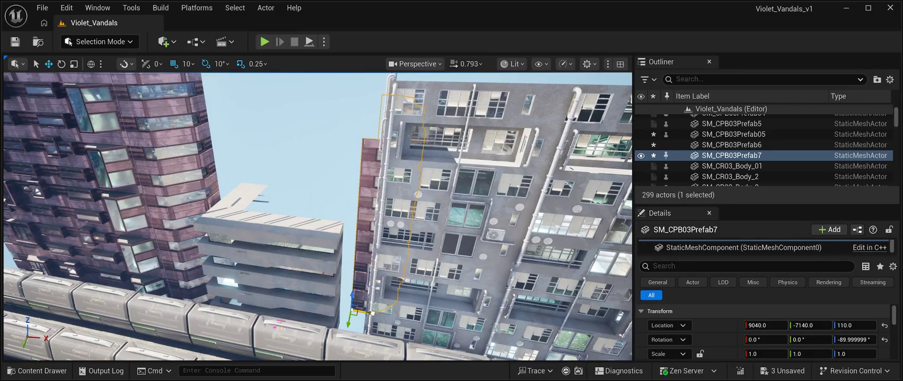
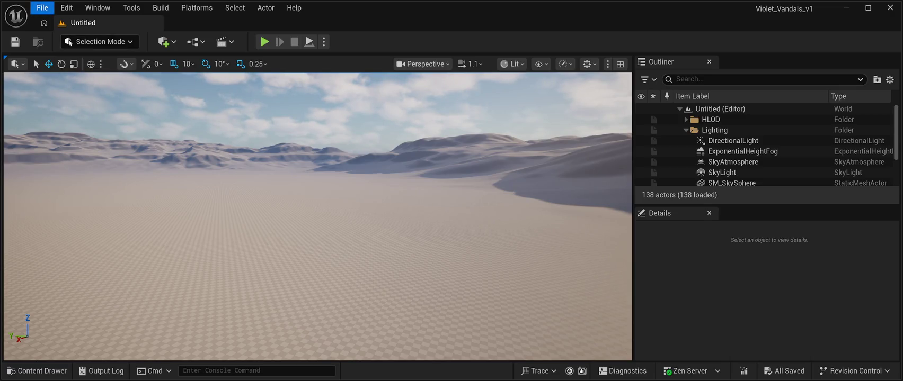
# Step: Select the SM_SkySphere actor in the Outliner
pyautogui.click(732, 183)
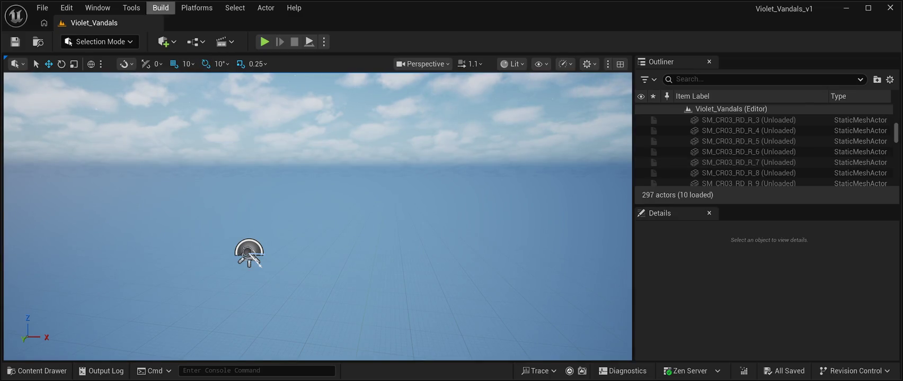
# Step: Open World Settings from the Window menu, scroll through it, then close it
pyautogui.click(98, 8)
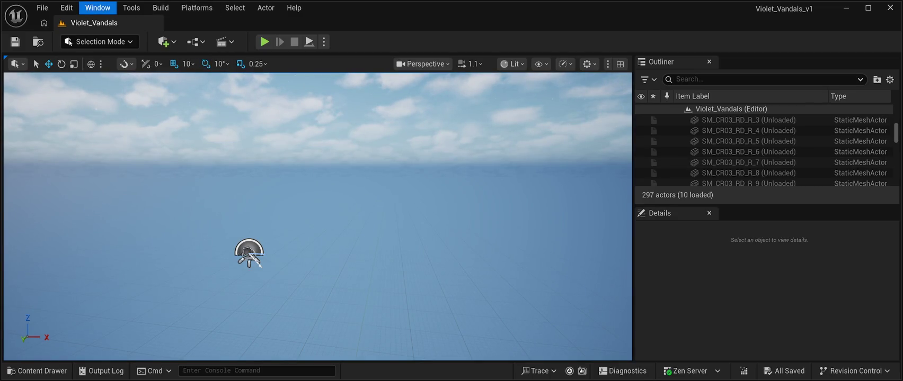
pyautogui.click(122, 175)
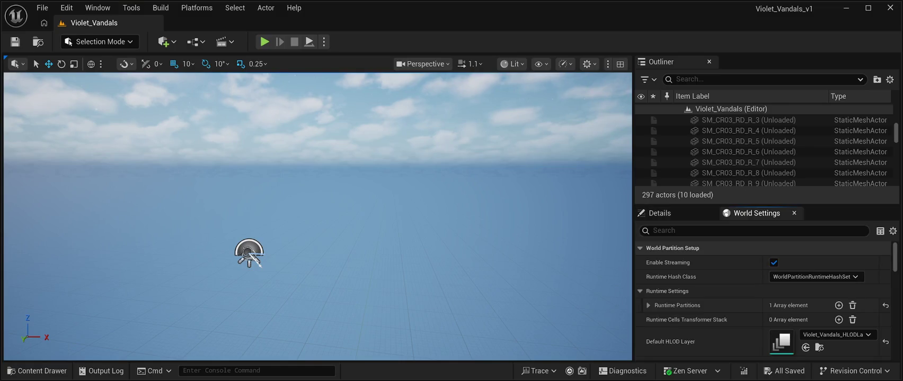
pyautogui.scroll(-5, 699, 318)
pyautogui.scroll(8, 763, 299)
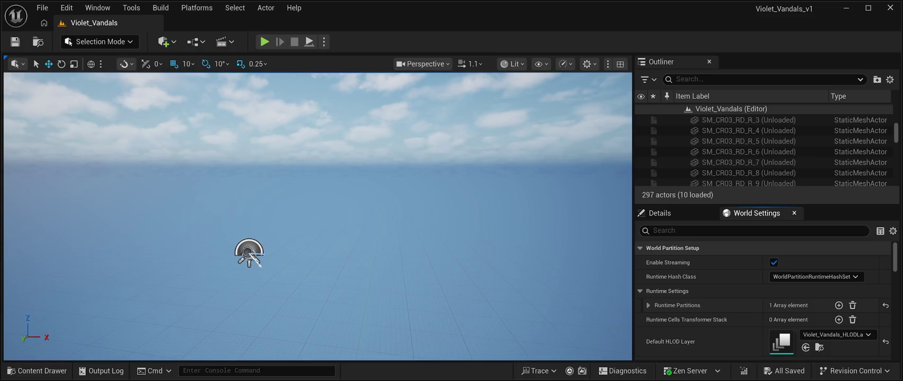
pyautogui.click(794, 213)
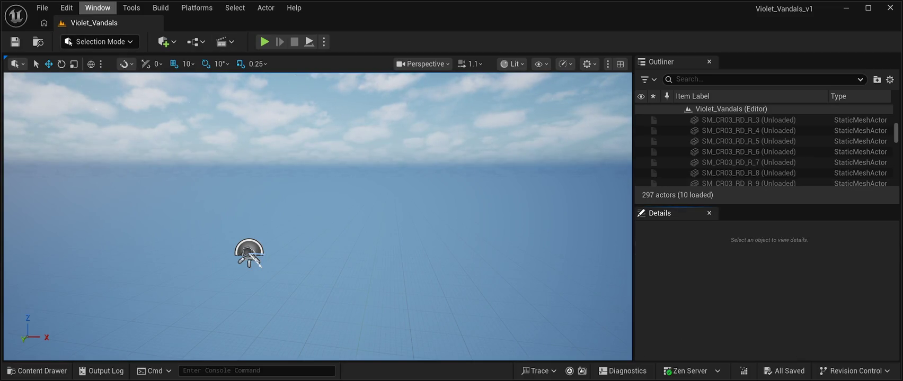
# Step: Reopen World Settings and scroll back up to the World Partition Setup section
pyautogui.click(97, 7)
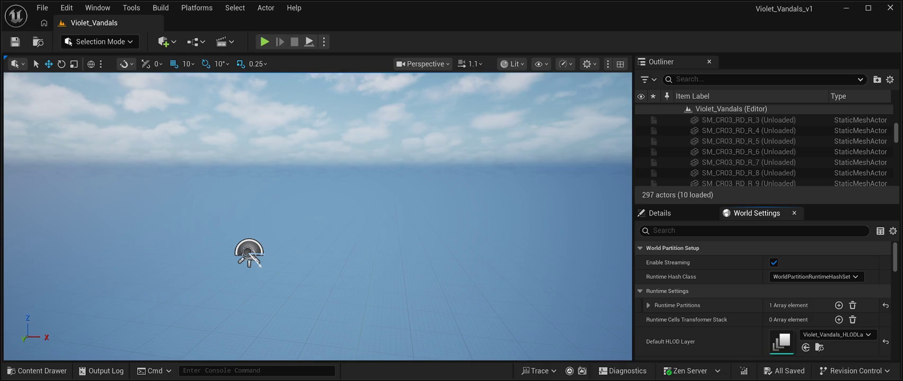
pyautogui.scroll(-10, 763, 302)
pyautogui.scroll(-10, 763, 302)
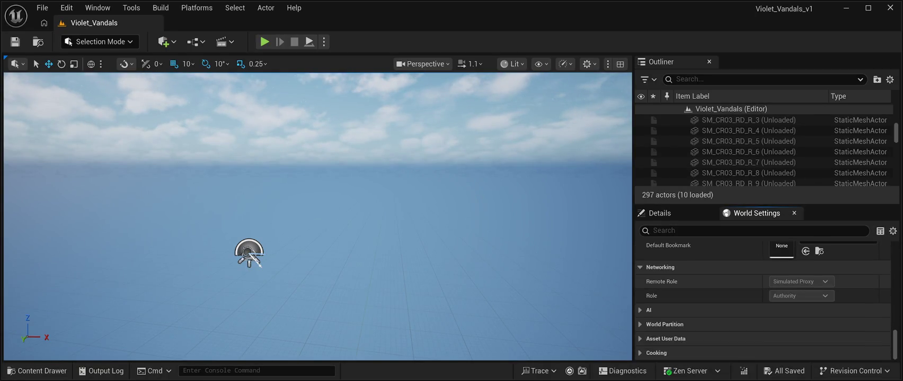
pyautogui.scroll(3, 763, 302)
pyautogui.scroll(3, 763, 301)
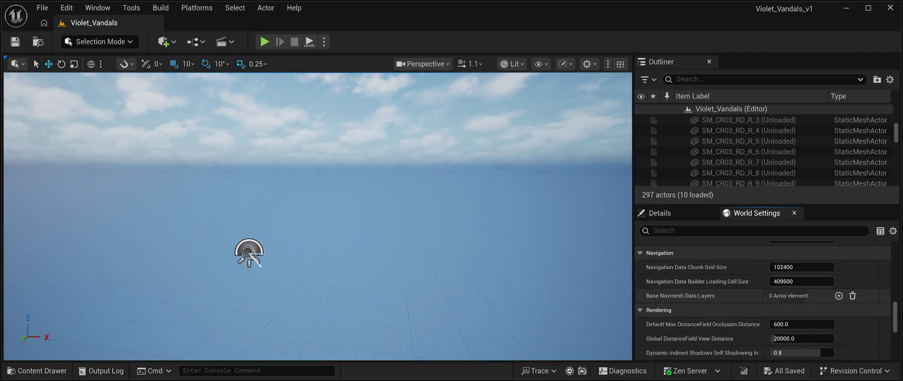
pyautogui.scroll(4, 763, 302)
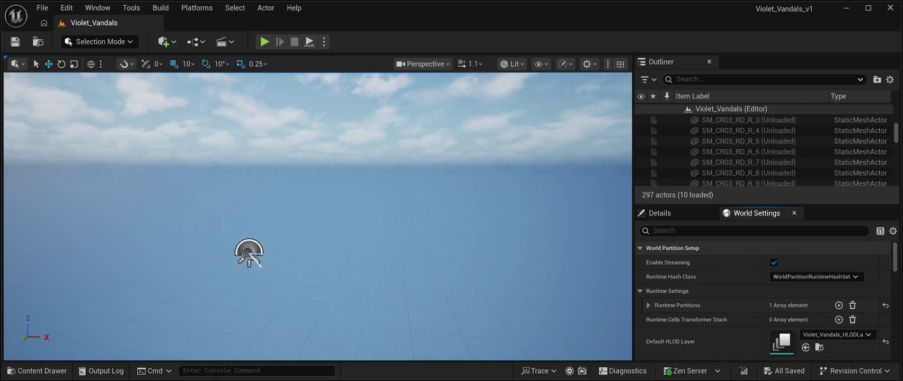
# Step: Enlarge the Outliner and scroll its list of starfield, light, fog and sky actors
pyautogui.moveTo(763, 205); pyautogui.dragTo(763, 353)
pyautogui.scroll(10, 763, 221)
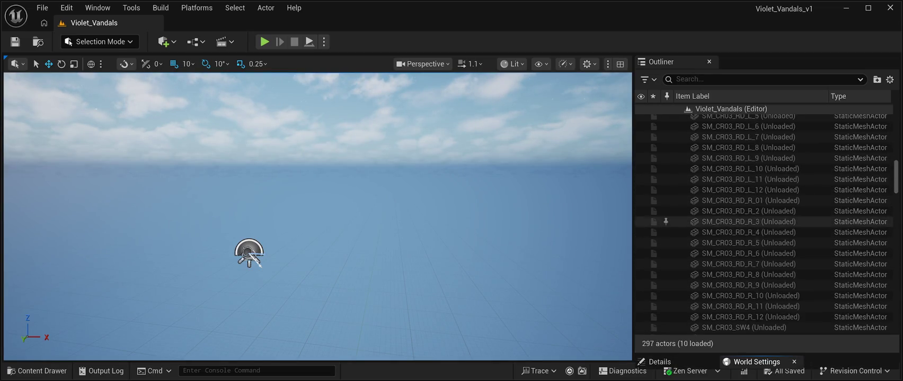
pyautogui.scroll(10, 763, 222)
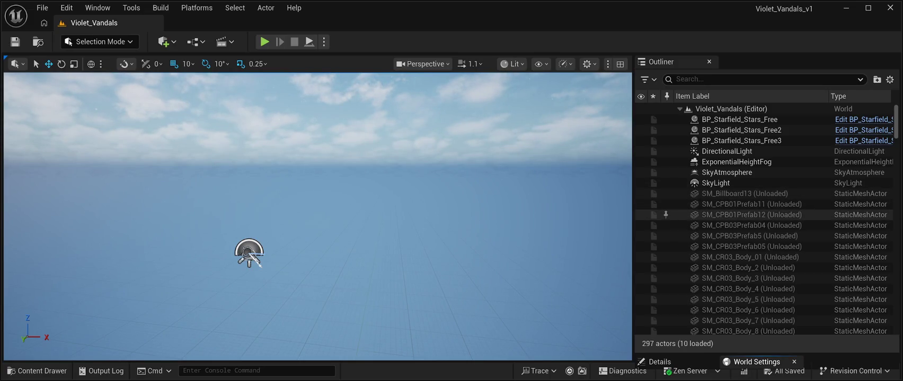
pyautogui.scroll(-3, 742, 194)
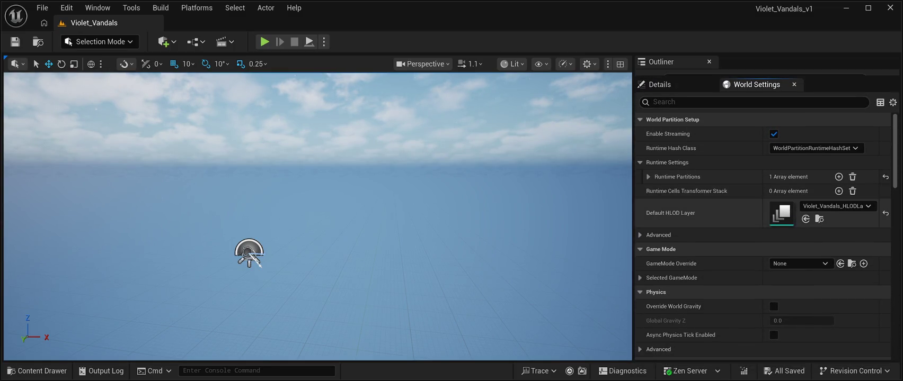
# Step: Close the collapsed Outliner and World Settings tabs, then select BP_Starfield_Stars_Free3
pyautogui.scroll(-6, 763, 233)
pyautogui.scroll(-7, 763, 233)
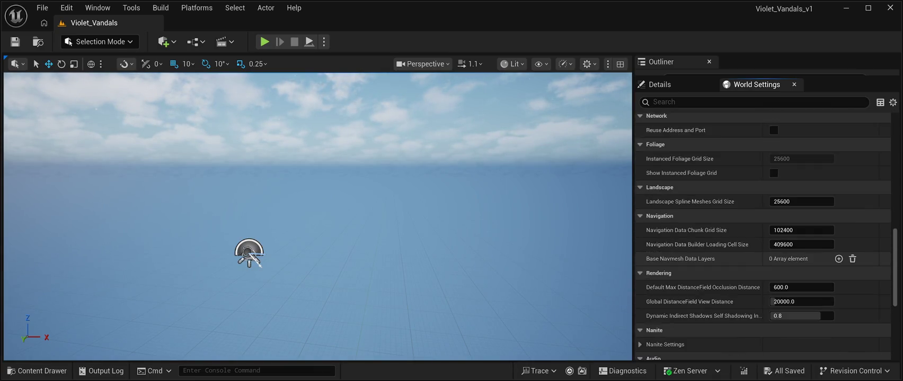
pyautogui.scroll(-6, 763, 233)
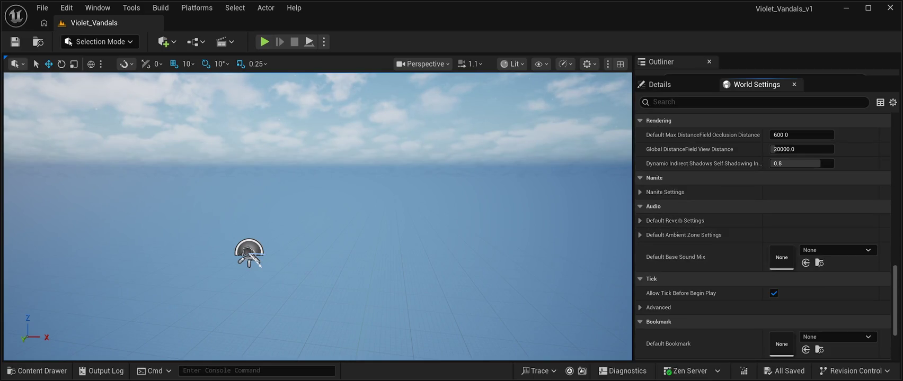
pyautogui.click(708, 61)
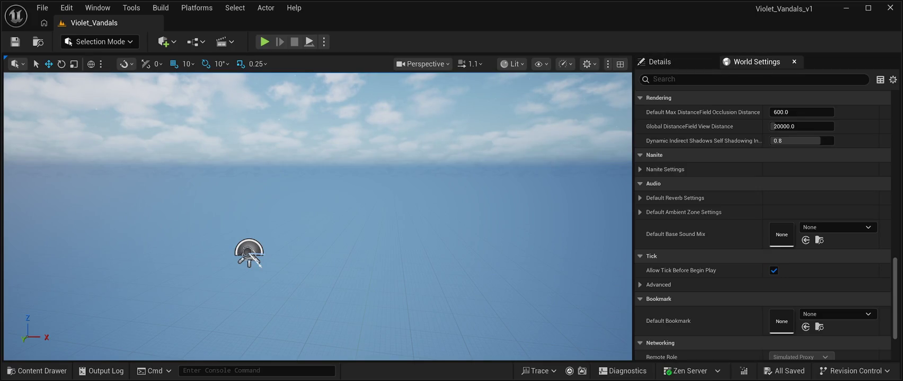
pyautogui.click(793, 62)
pyautogui.click(253, 258)
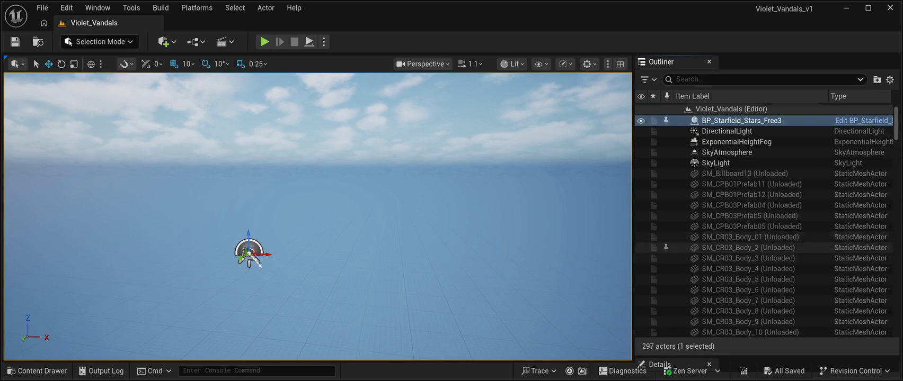
# Step: Load and focus the unloaded SM_Billboard13 actor, then scroll down the actor list
pyautogui.click(745, 173)
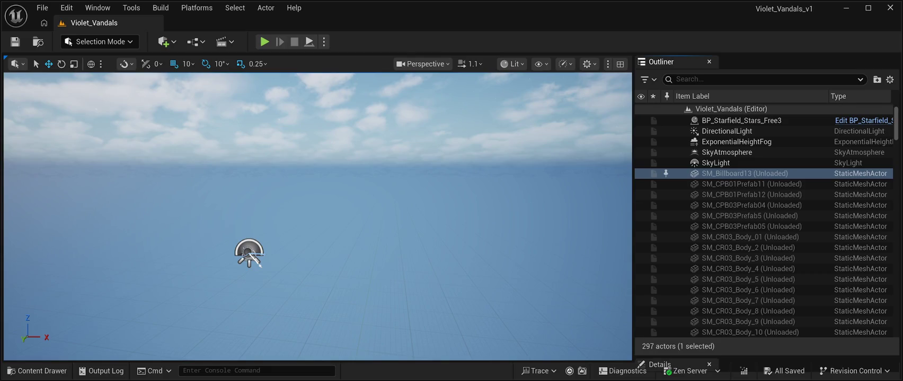
pyautogui.doubleClick(725, 173)
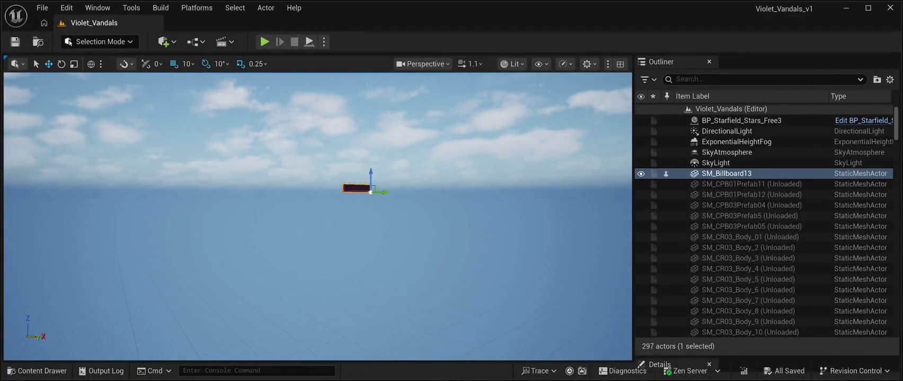
pyautogui.scroll(-3, 762, 329)
pyautogui.scroll(-10, 763, 315)
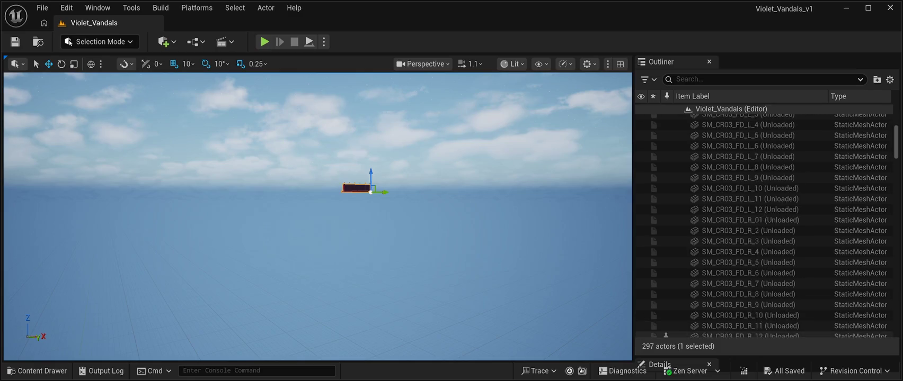
pyautogui.scroll(-15, 763, 308)
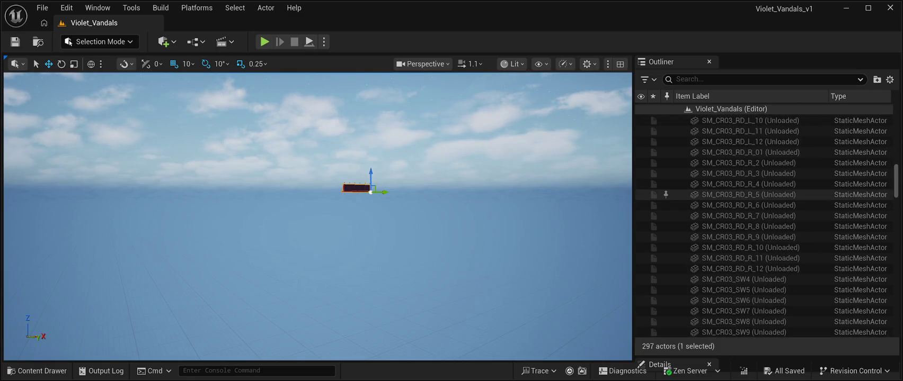
pyautogui.scroll(-15, 763, 227)
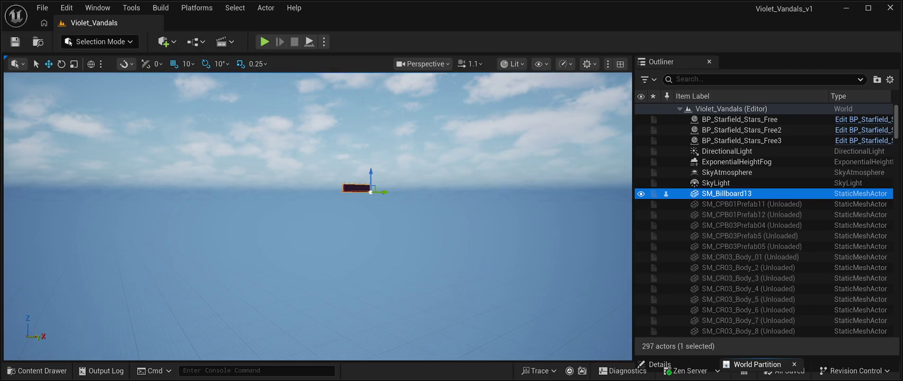
# Step: Drag the splitter up for more map room, zoom the minimap, and frame the whole level grid
pyautogui.moveTo(767, 357); pyautogui.dragTo(767, 59)
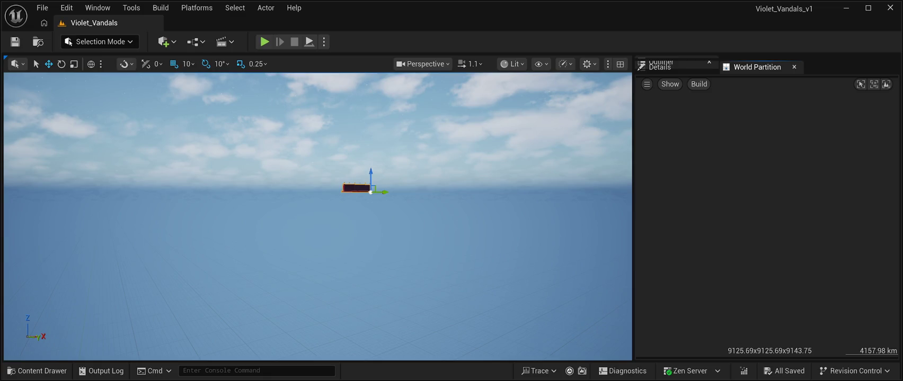
pyautogui.scroll(3, 768, 212)
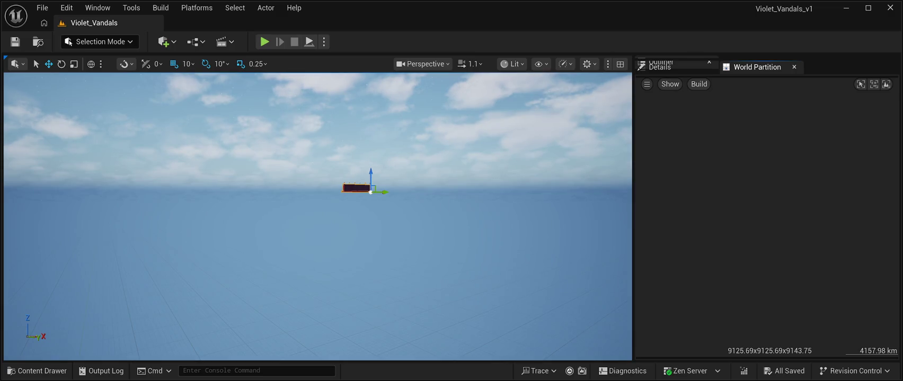
pyautogui.scroll(5, 768, 212)
pyautogui.scroll(-10, 769, 212)
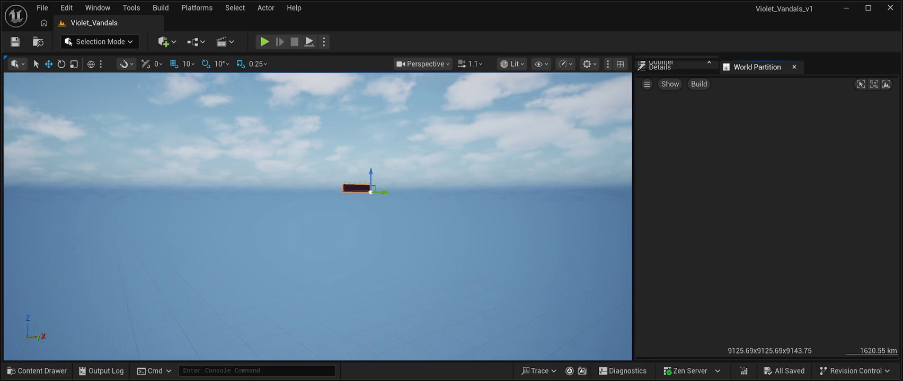
pyautogui.moveTo(318, 238); pyautogui.dragTo(461, 238)
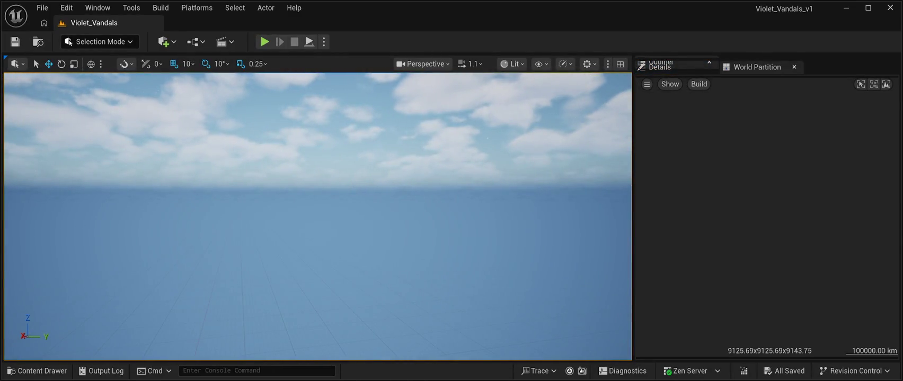
pyautogui.click(860, 84)
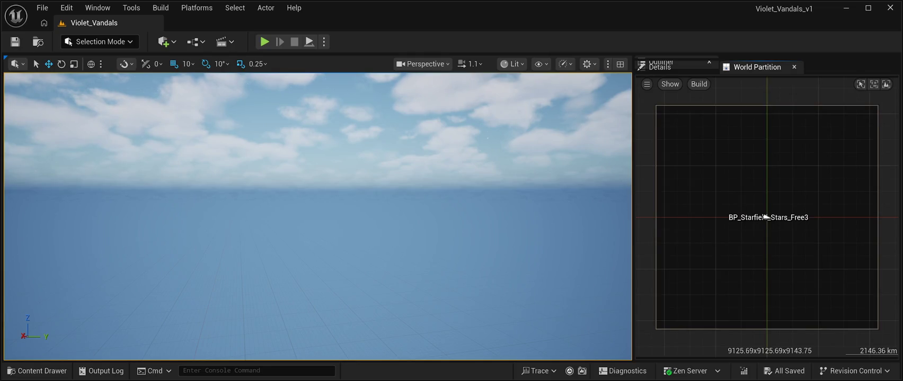
# Step: Select the entire map grid as a region and move the camera to the floating building
pyautogui.moveTo(886, 336)
pyautogui.mouseDown()
pyautogui.moveTo(853, 275)
pyautogui.moveTo(646, 88)
pyautogui.mouseUp()
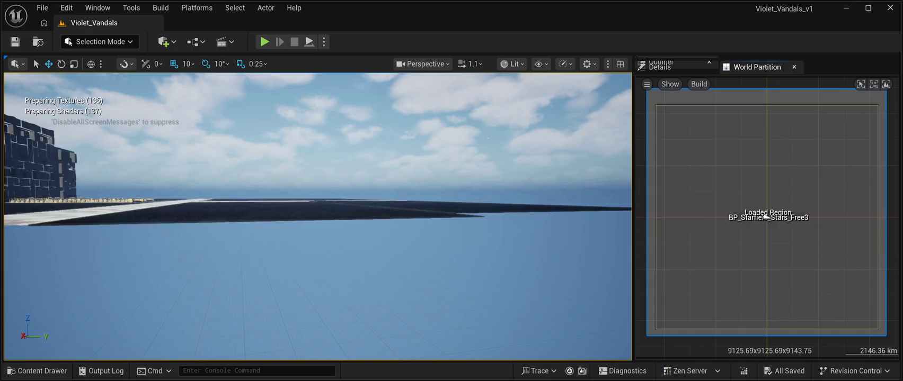
pyautogui.doubleClick(766, 218)
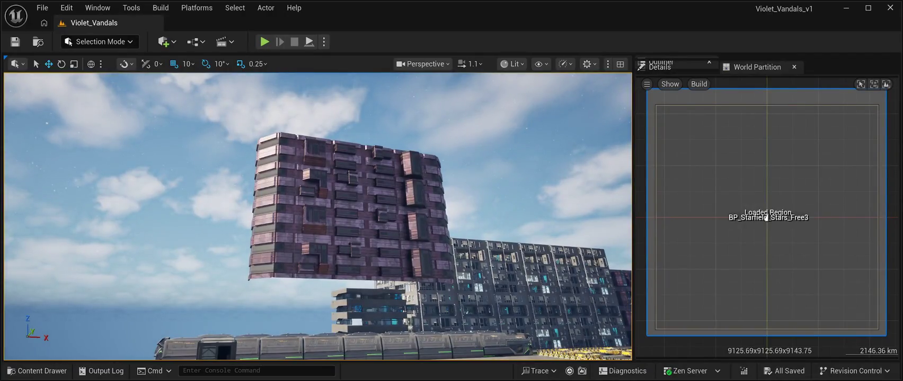
pyautogui.doubleClick(766, 217)
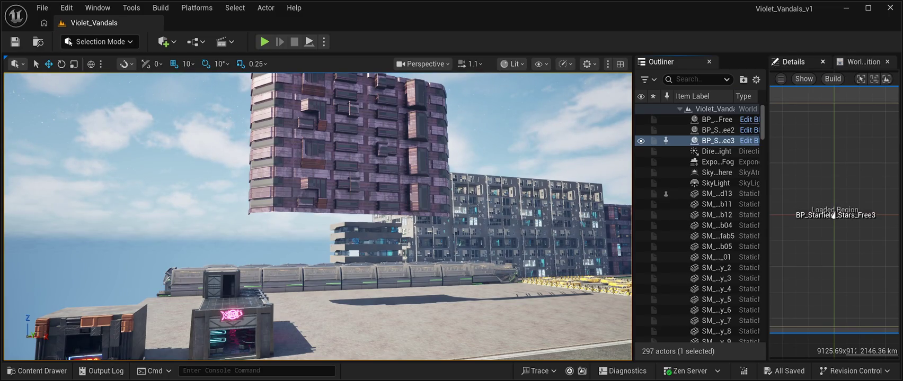
# Step: View the starfield actor's Details, then return to the World Partition map
pyautogui.click(790, 61)
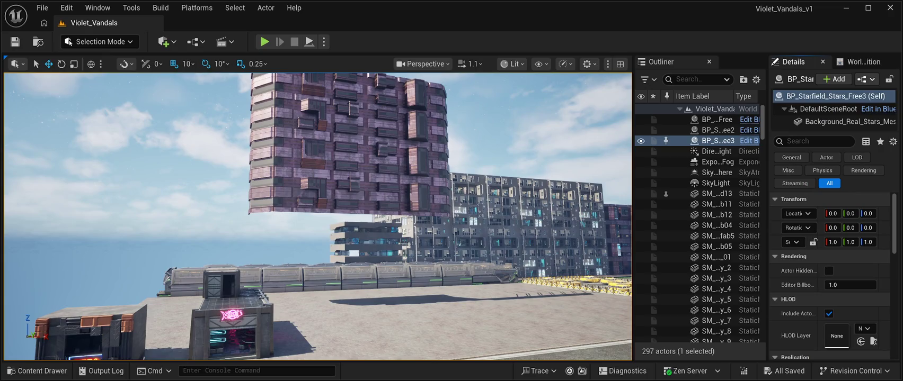
pyautogui.click(858, 62)
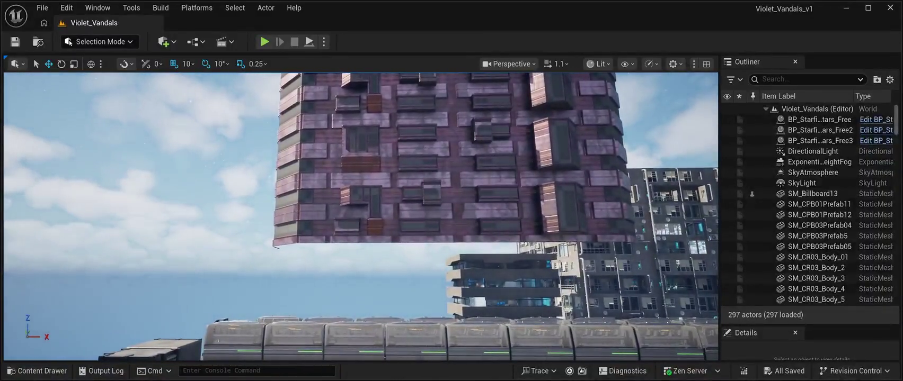
# Step: Move SM_CPB03Prefab05 along X and Y, then lower it onto the ground by the train
pyautogui.click(456, 159)
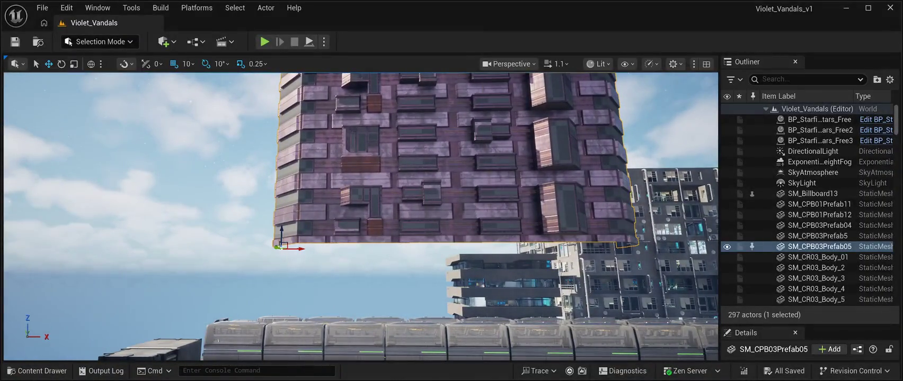
pyautogui.moveTo(299, 249)
pyautogui.mouseDown()
pyautogui.moveTo(177, 264)
pyautogui.moveTo(249, 228)
pyautogui.moveTo(212, 253)
pyautogui.moveTo(249, 244)
pyautogui.moveTo(217, 247)
pyautogui.mouseUp()
pyautogui.moveTo(153, 164); pyautogui.dragTo(131, 164)
pyautogui.moveTo(360, 212); pyautogui.dragTo(339, 212)
pyautogui.moveTo(158, 153)
pyautogui.mouseDown()
pyautogui.moveTo(162, 320)
pyautogui.moveTo(171, 281)
pyautogui.moveTo(145, 206)
pyautogui.moveTo(223, 210)
pyautogui.moveTo(201, 209)
pyautogui.mouseUp()
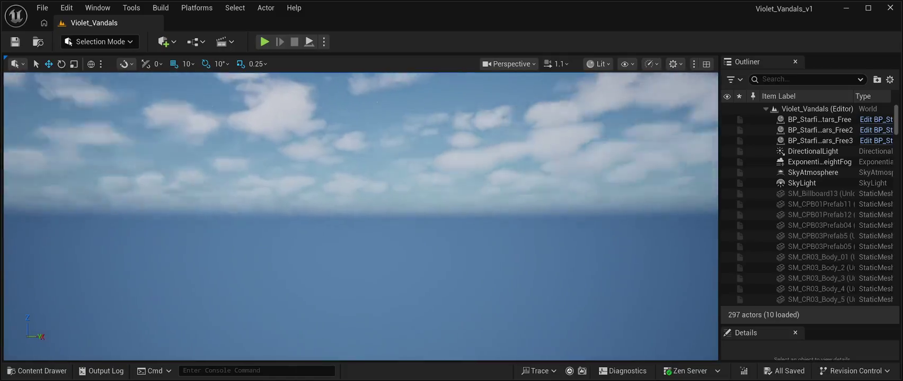
pyautogui.click(38, 371)
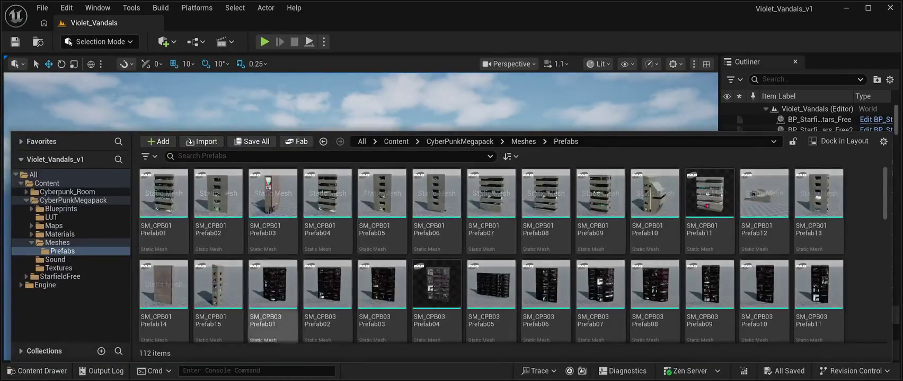
pyautogui.click(437, 296)
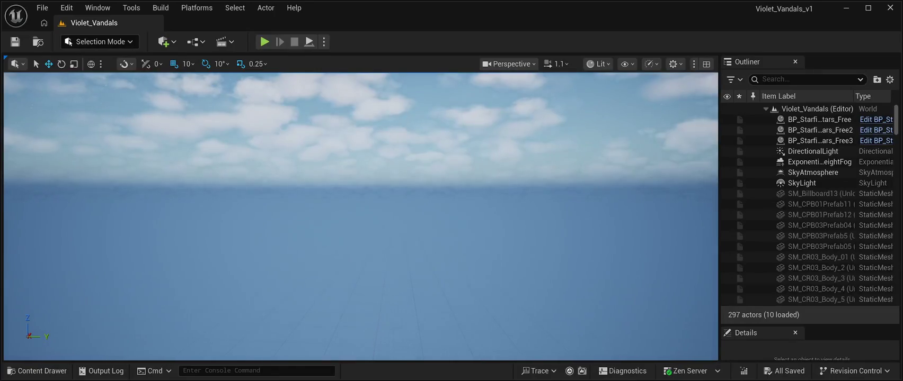
# Step: Open World Partition from the Window menu and drag the splitter up to 204
pyautogui.click(97, 8)
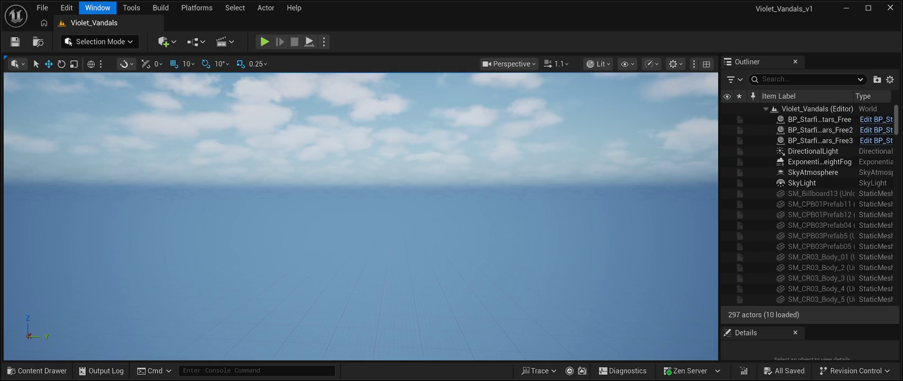
pyautogui.click(122, 175)
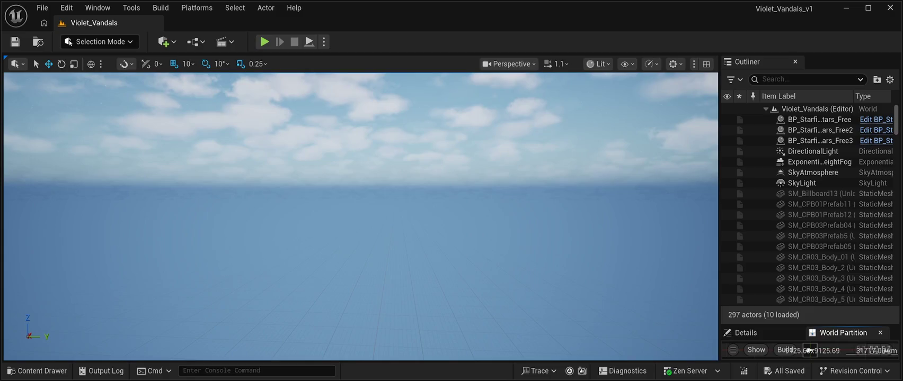
pyautogui.moveTo(810, 325); pyautogui.dragTo(810, 108)
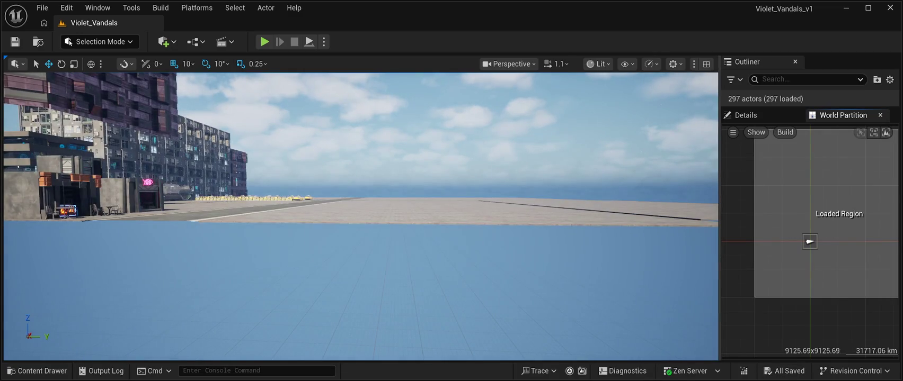
# Step: Delete the floating building at the top-left, then select a section of the large tower
pyautogui.click(90, 98)
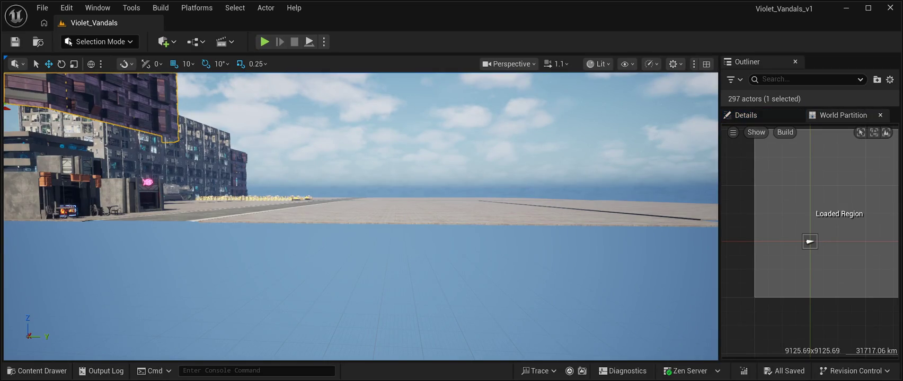
pyautogui.press('Delete')
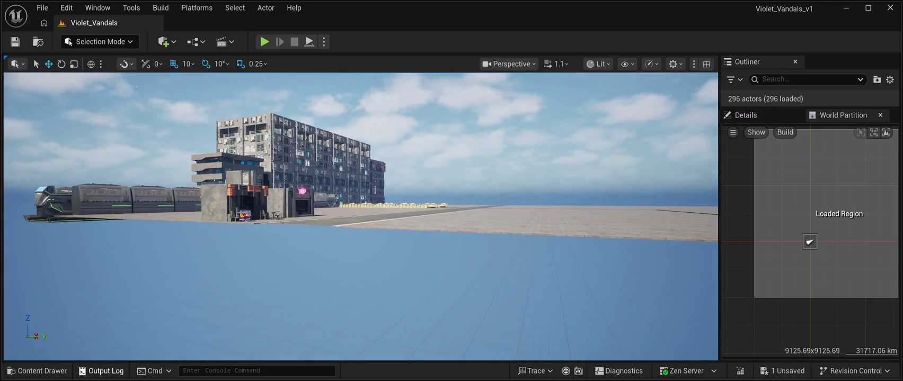
pyautogui.click(241, 140)
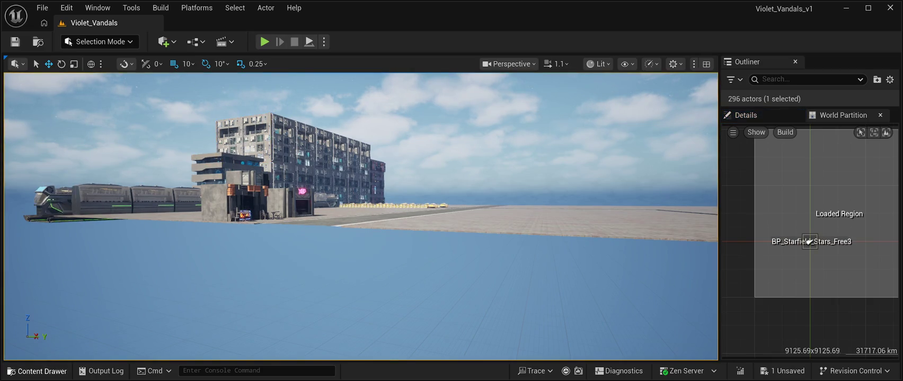
# Step: Browse to the SM_CPB03 Prefab04 mesh in the Content Drawer, then save all changes
pyautogui.click(37, 371)
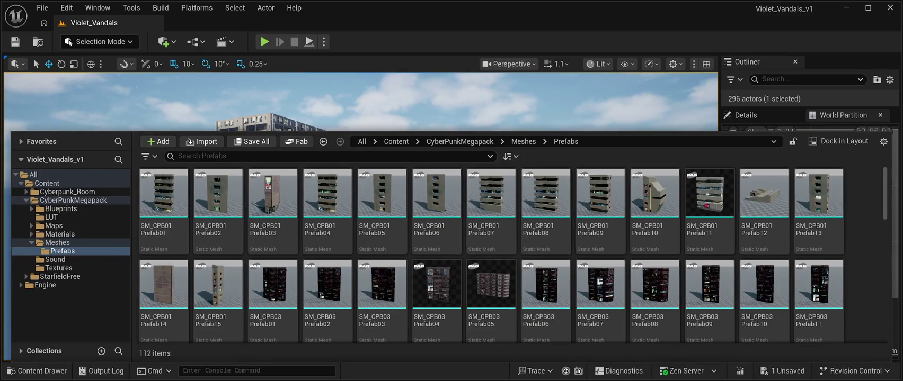
pyautogui.click(436, 286)
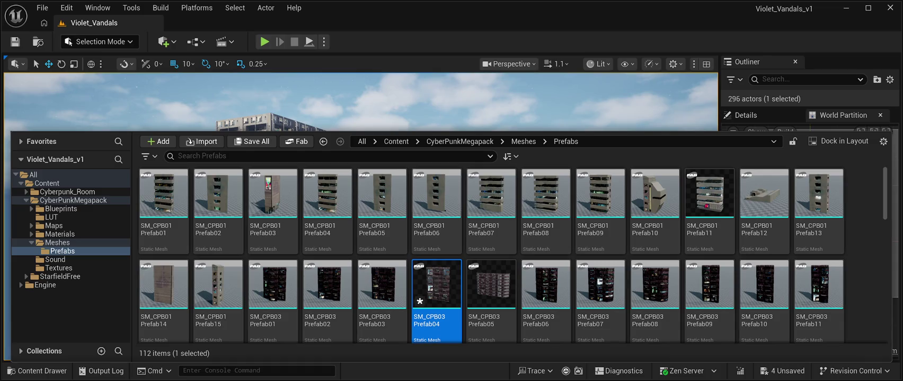
pyautogui.hotkey('ctrl', 'space')
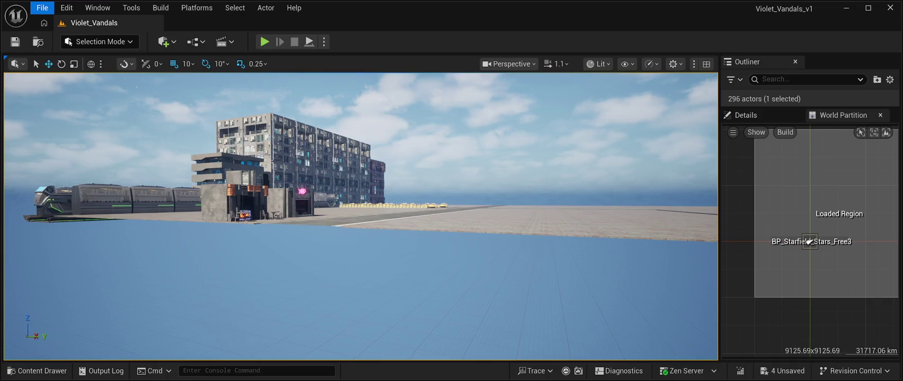
pyautogui.hotkey('ctrl', 'shift', 's')
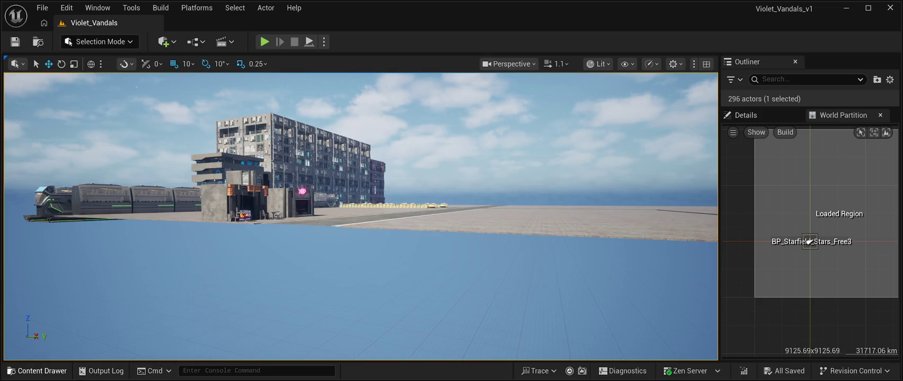
# Step: Reopen the Content Drawer and select the SM_CPB03 Prefab05 mesh
pyautogui.hotkey('ctrl', 'space')
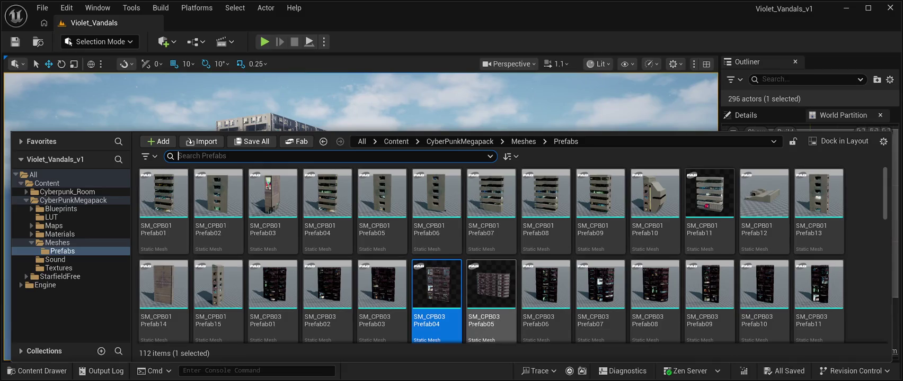
pyautogui.click(490, 286)
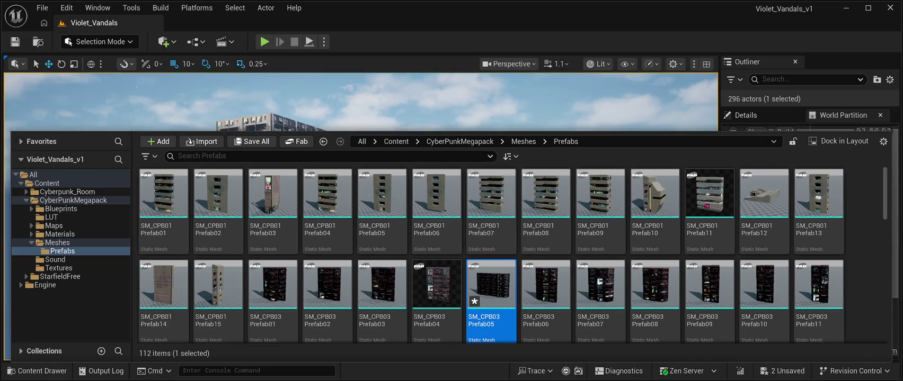
pyautogui.click(42, 8)
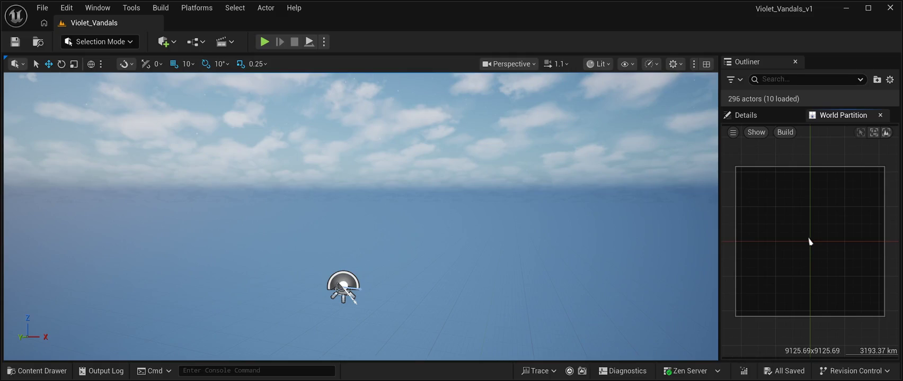
# Step: Load the buildings region from the World Partition map and preview SM_CPB03 Prefab05 in the Content Drawer
pyautogui.doubleClick(809, 242)
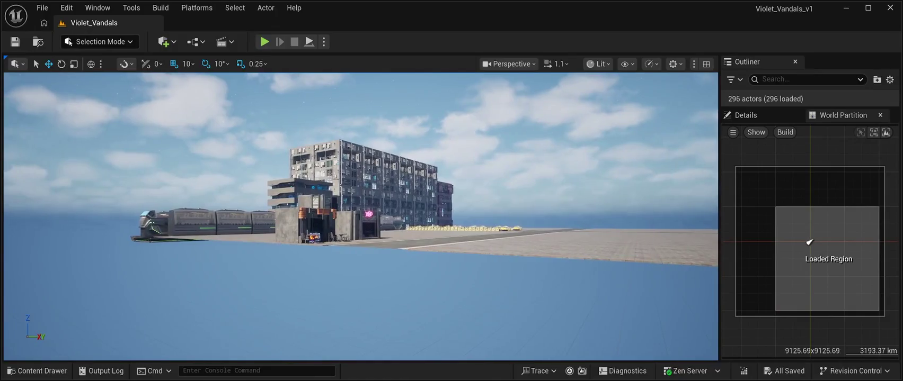
pyautogui.hotkey('ctrl', 'space')
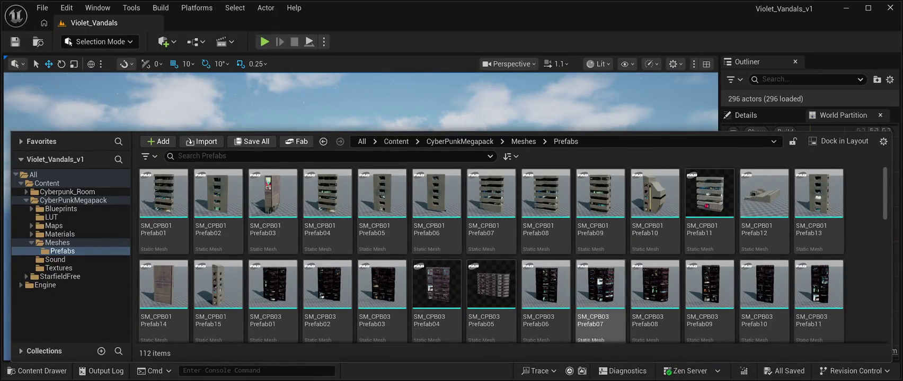
pyautogui.click(491, 286)
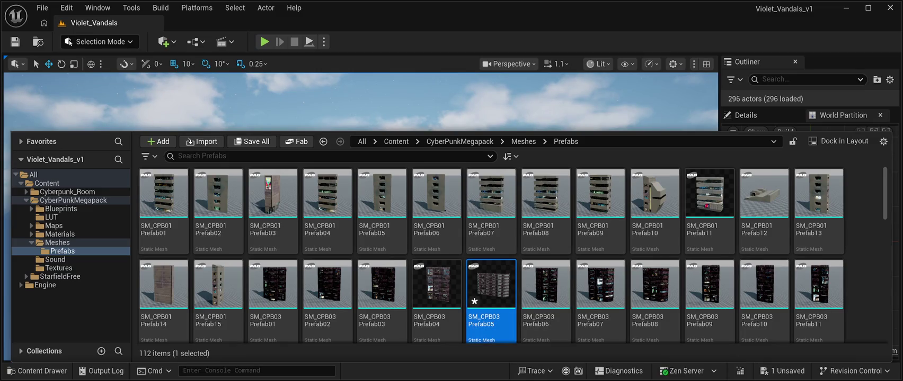
pyautogui.hotkey('ctrl', 'space')
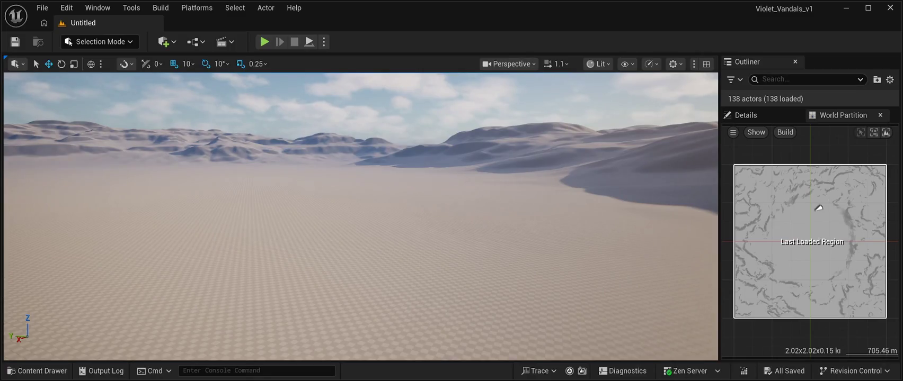
pyautogui.click(42, 8)
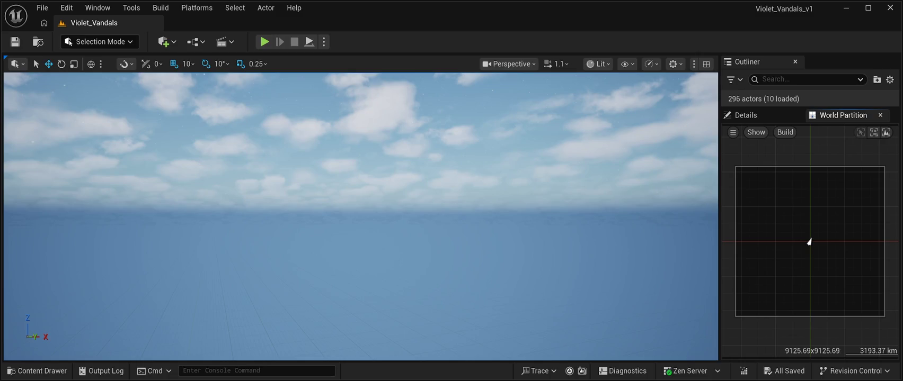
# Step: Load the World Partition region holding the cyberpunk buildings
pyautogui.doubleClick(809, 242)
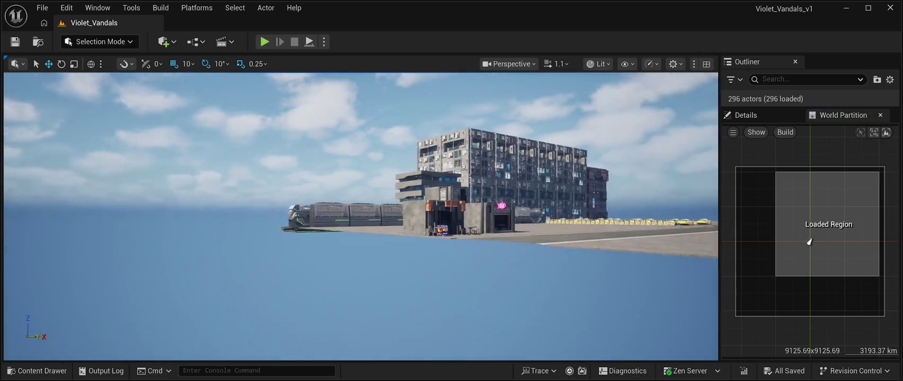
# Step: Open the CyberPunkMegapack Prefabs folder and select the SM_Slum Prefab10 mesh
pyautogui.click(38, 371)
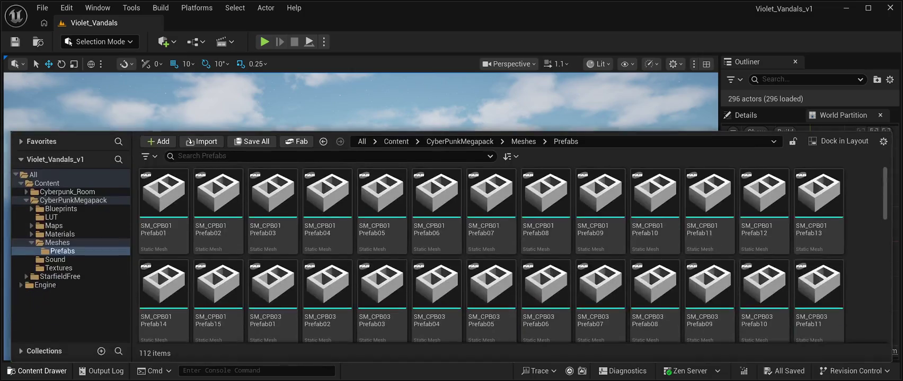
pyautogui.scroll(-3, 491, 286)
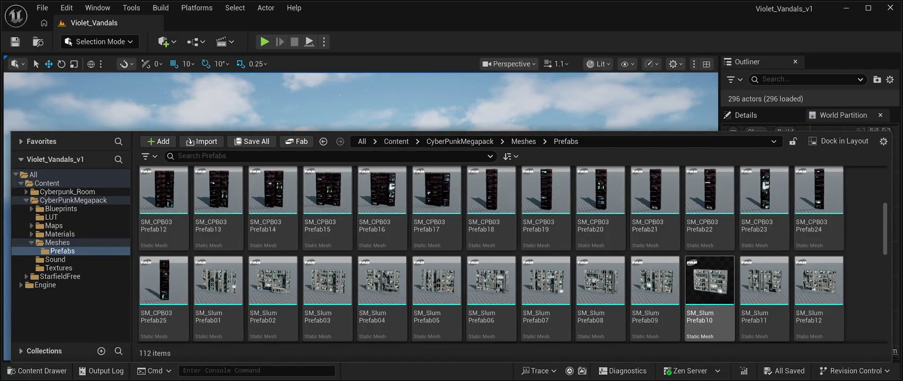
pyautogui.click(710, 297)
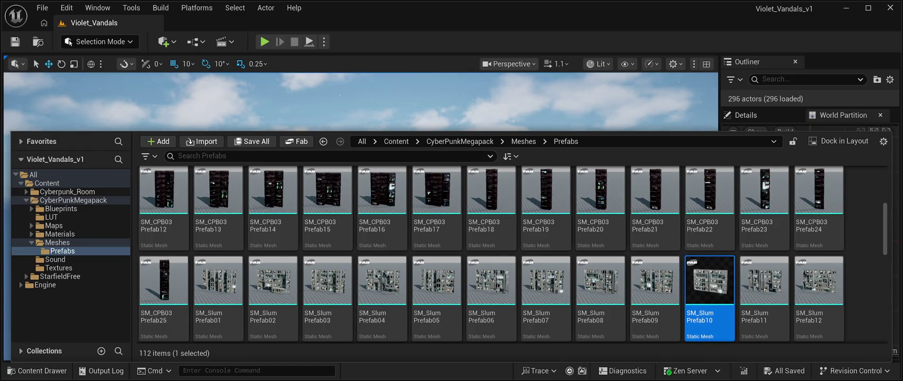